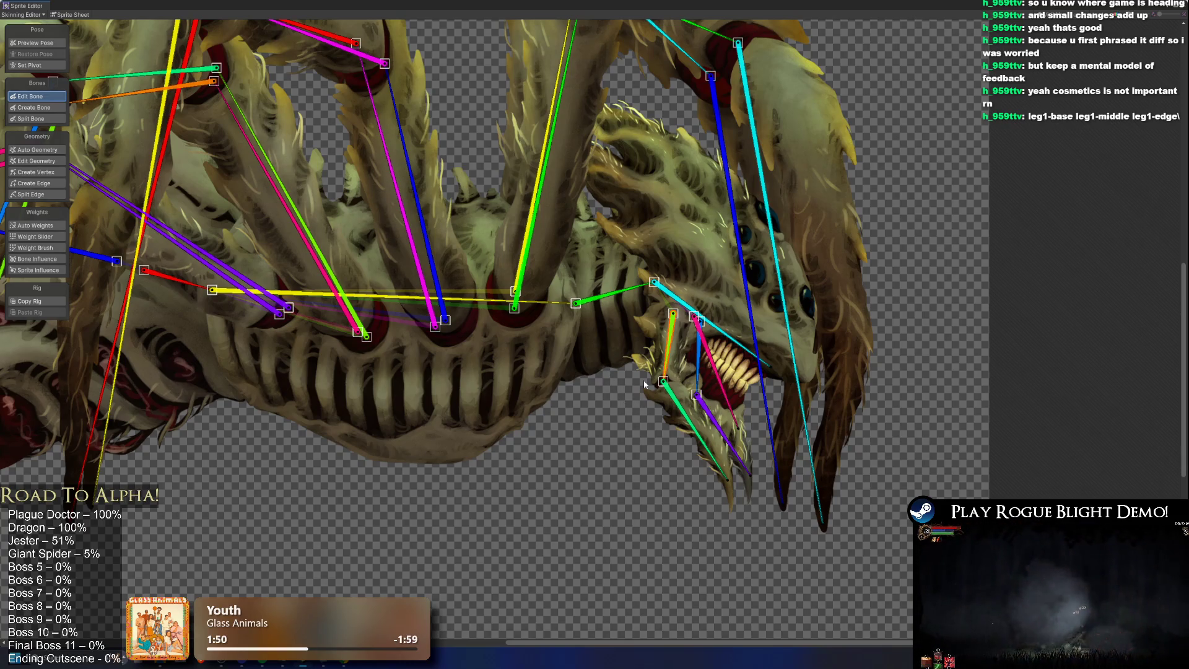
# Step: Review the long leg bone, the cyan head bone and the green jaw bone
pyautogui.scroll(3, 760, 381)
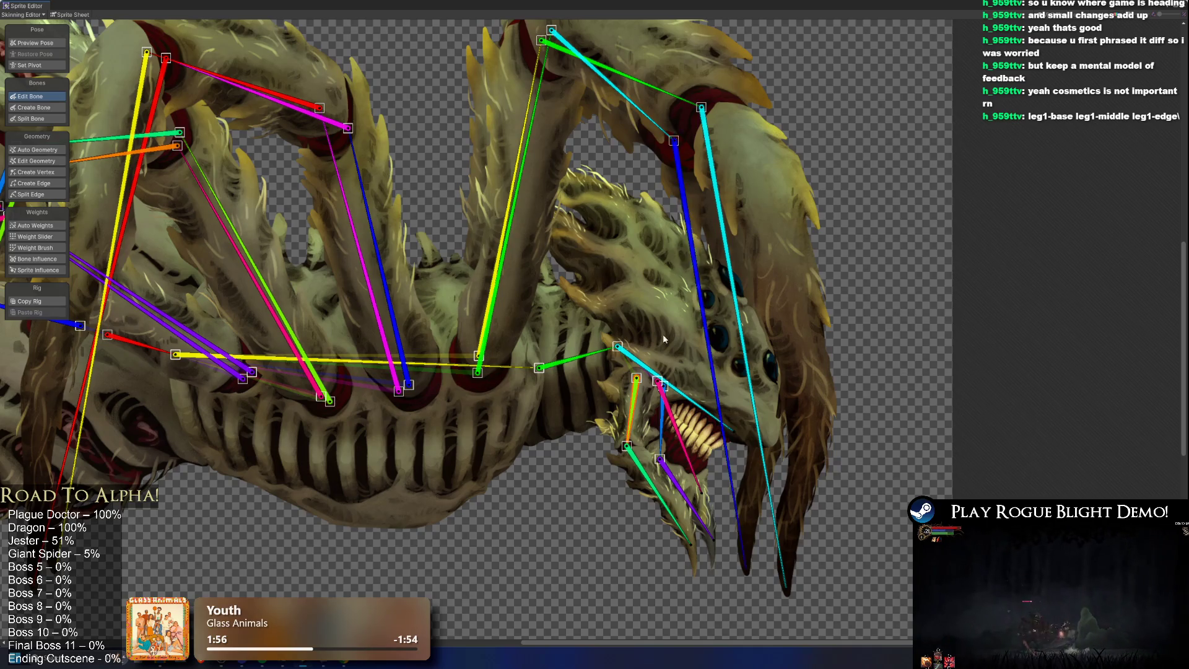
pyautogui.scroll(-3, 664, 339)
pyautogui.scroll(3, 533, 200)
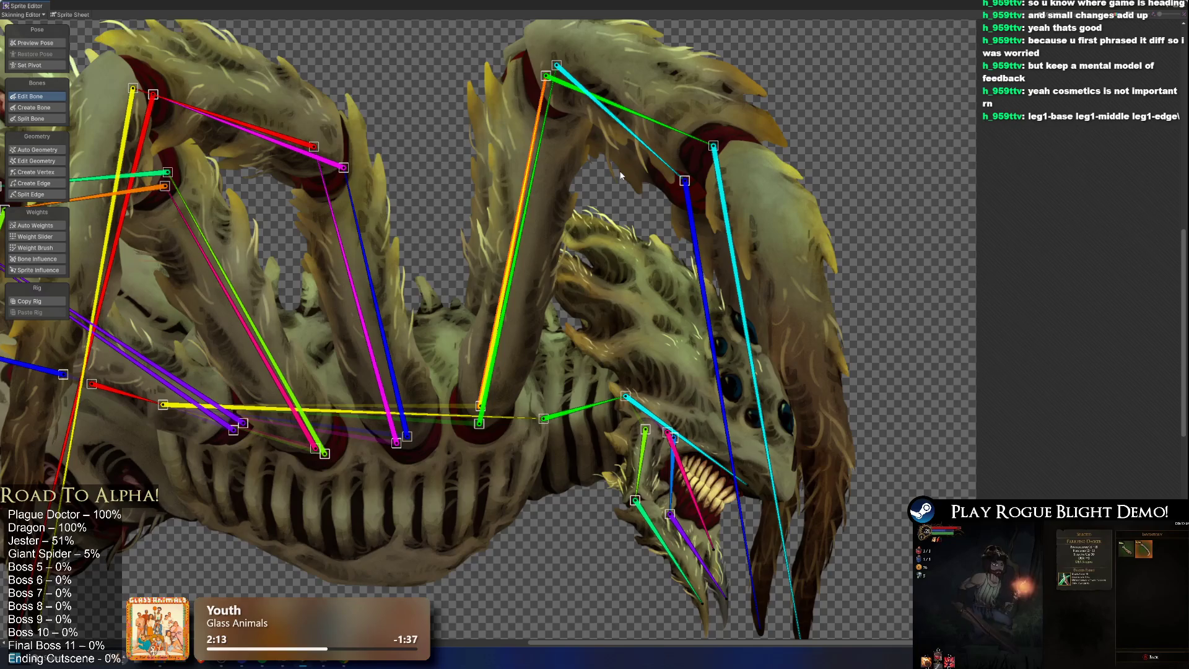
pyautogui.click(638, 122)
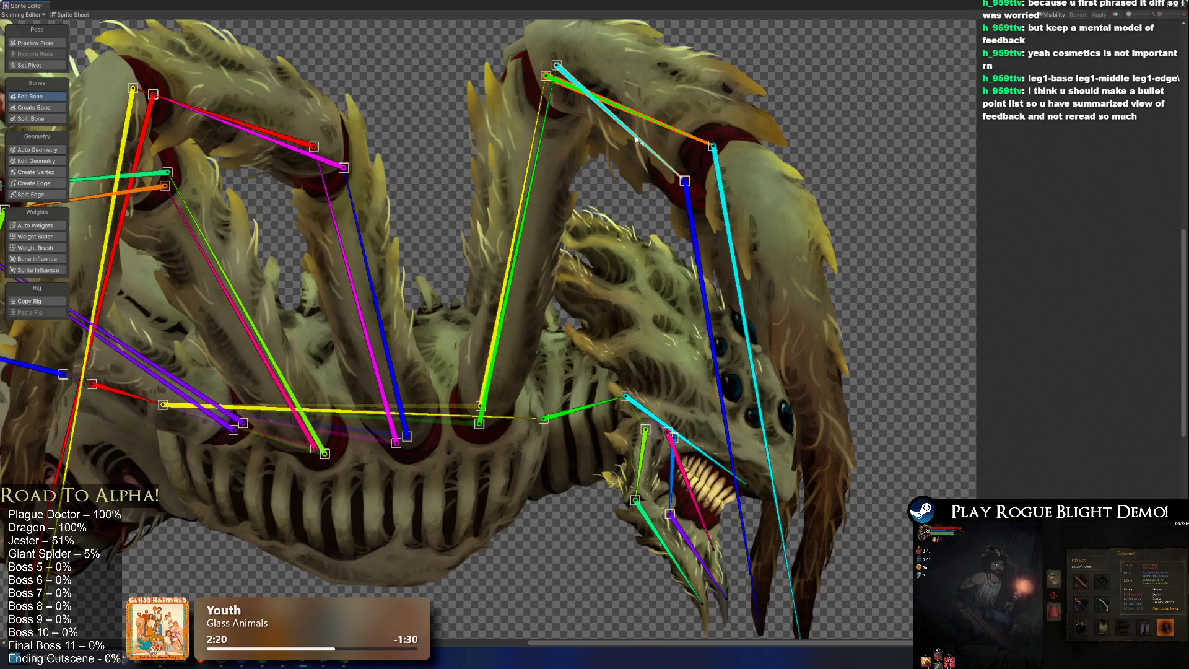
pyautogui.scroll(-2, 722, 363)
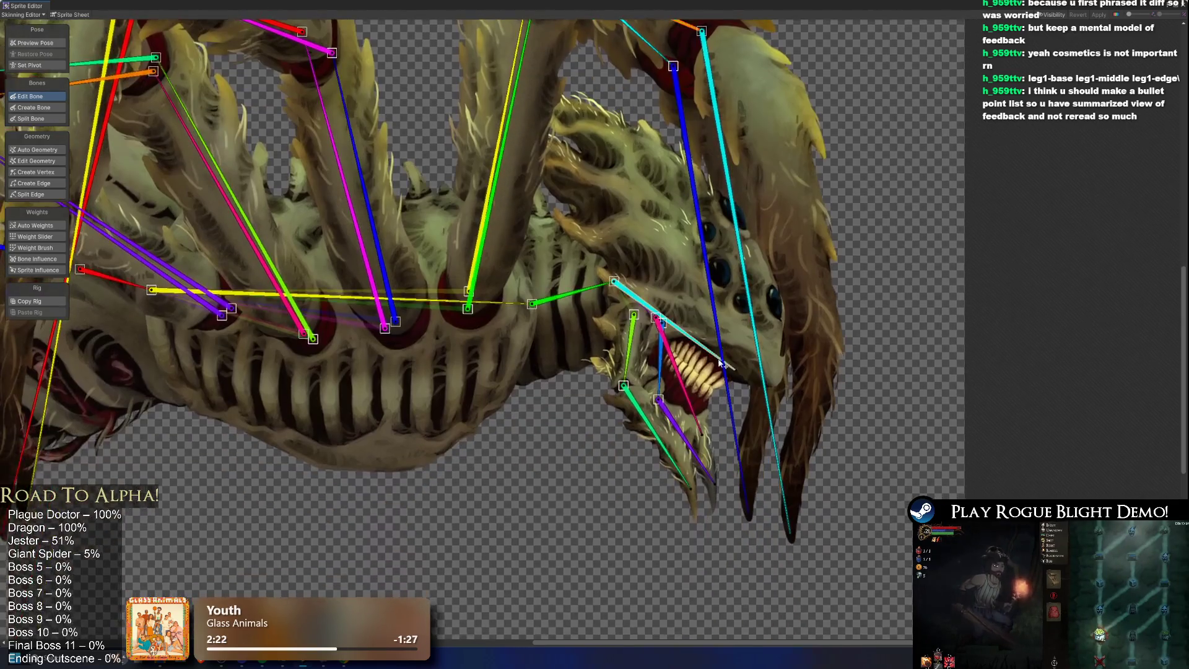
pyautogui.click(640, 310)
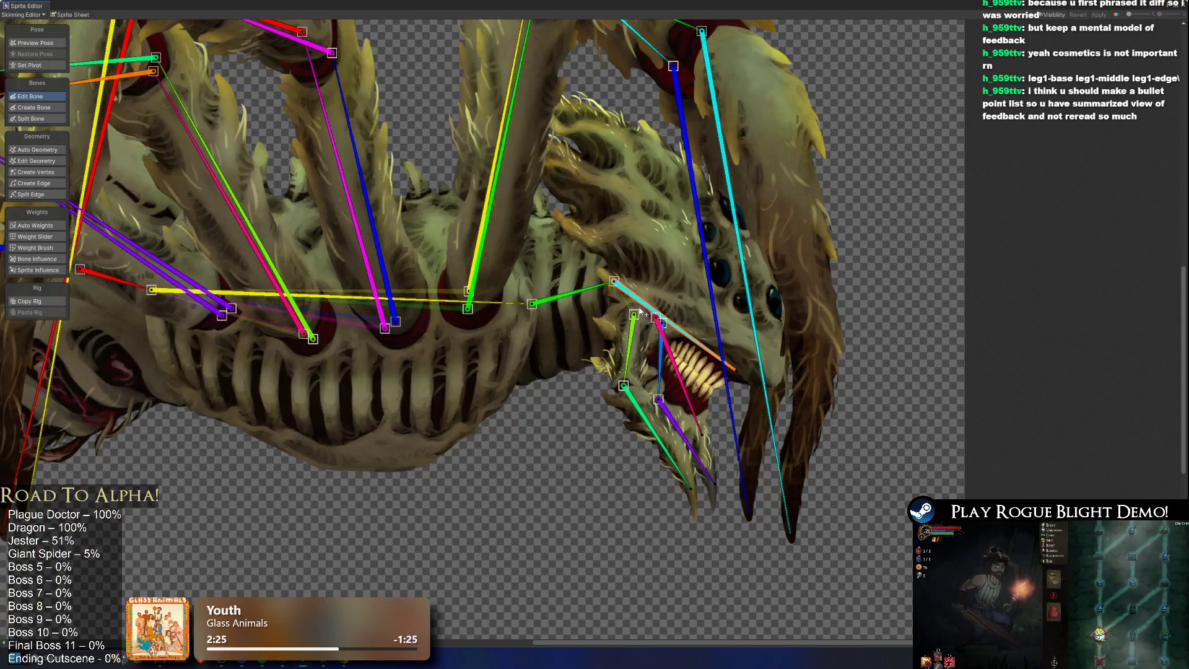
pyautogui.click(627, 350)
# Step: Check the lower leg, mandible and purple jaw bones, then apply the rig to Broodmother_Art.psb
pyautogui.hscroll(2, 622, 332)
pyautogui.scroll(-1, 621, 333)
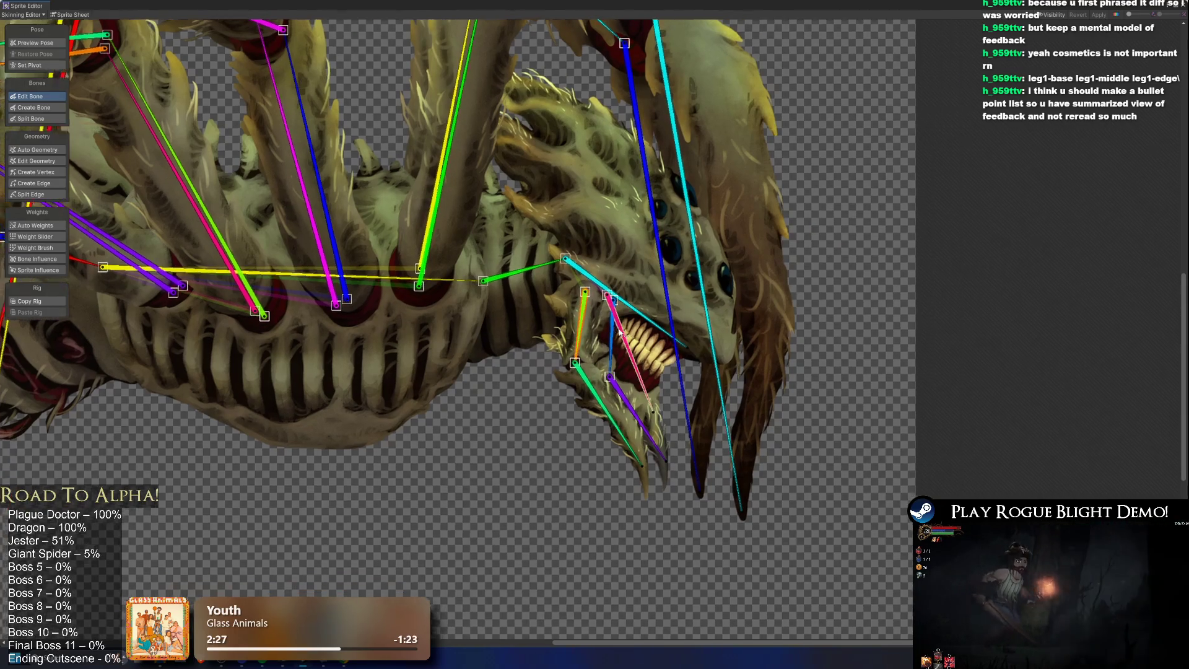
pyautogui.scroll(-1, 622, 333)
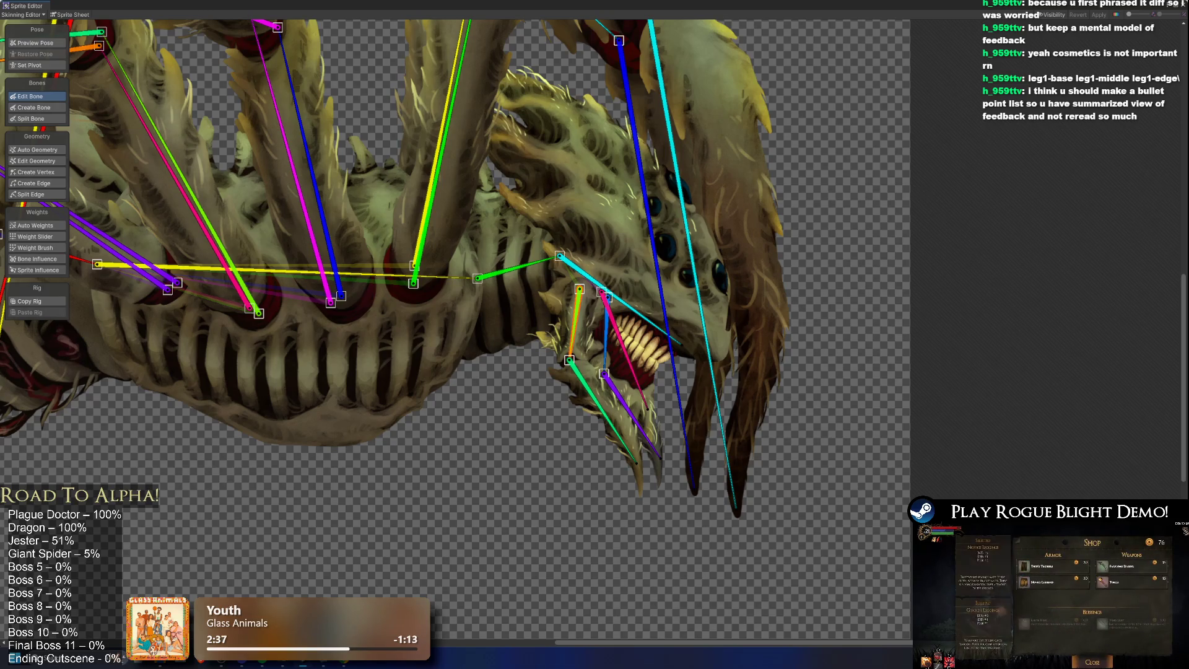
pyautogui.click(598, 414)
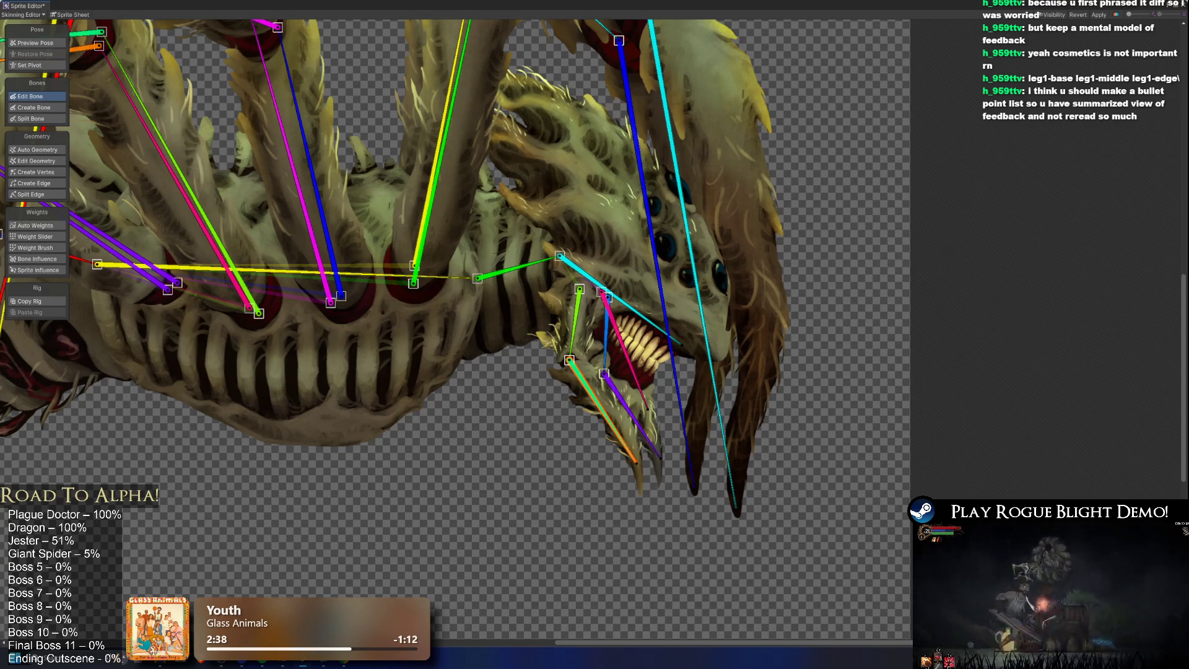
pyautogui.click(604, 338)
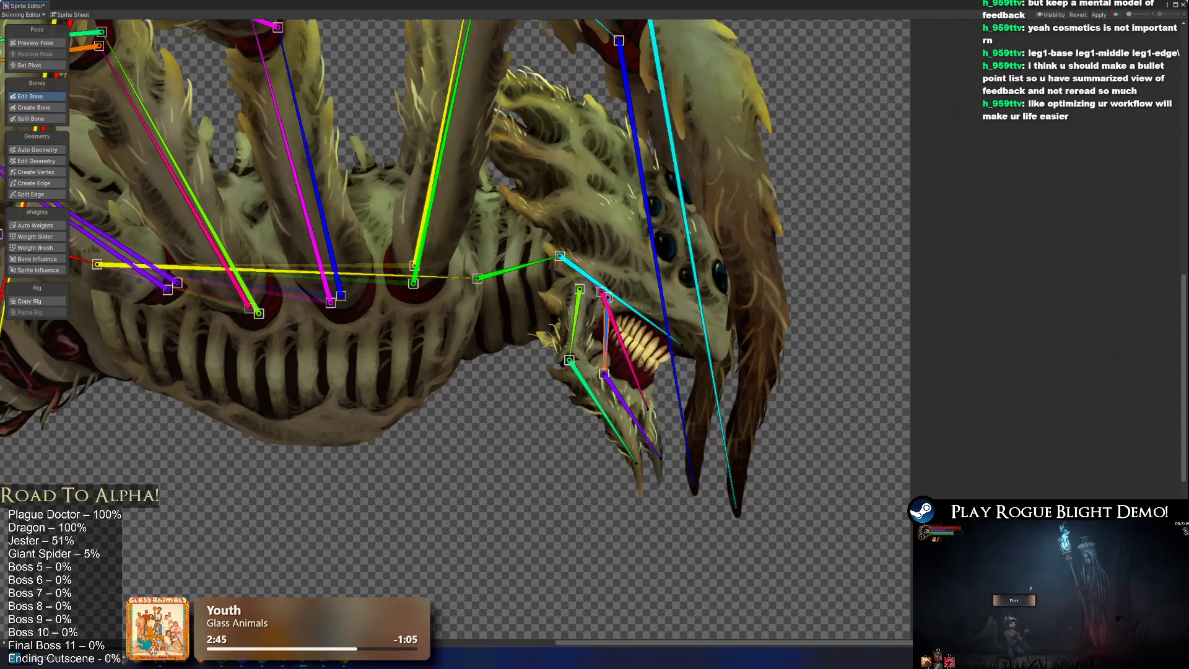
pyautogui.click(644, 434)
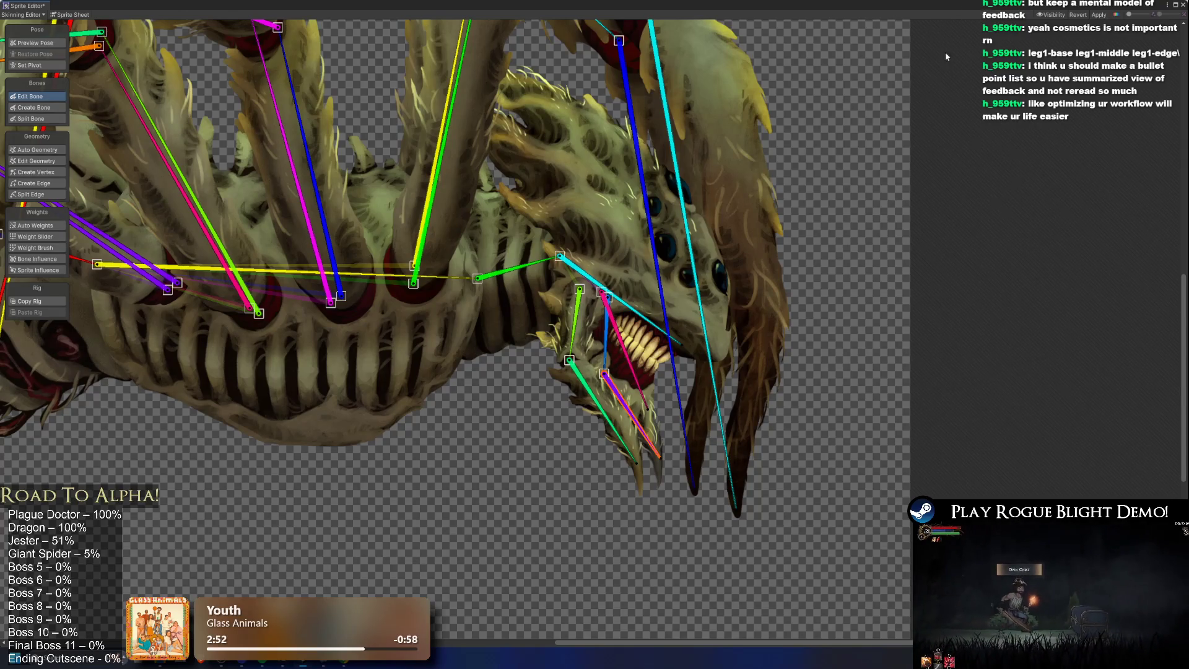
pyautogui.click(1099, 15)
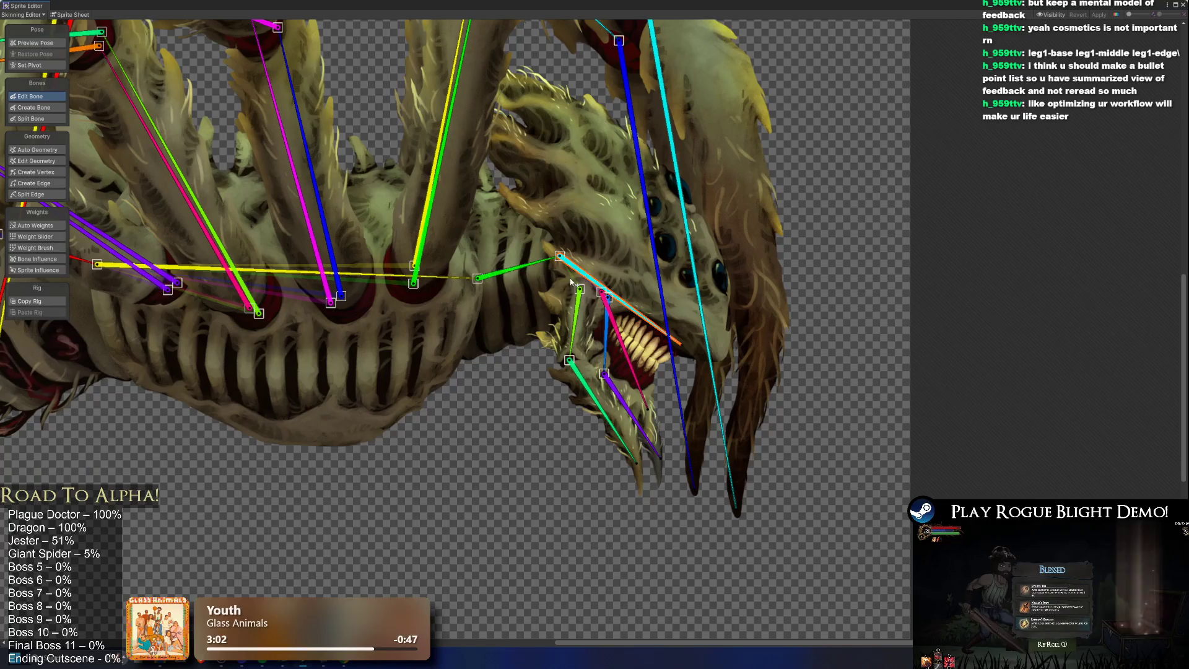
pyautogui.moveTo(562, 285); pyautogui.dragTo(809, 323)
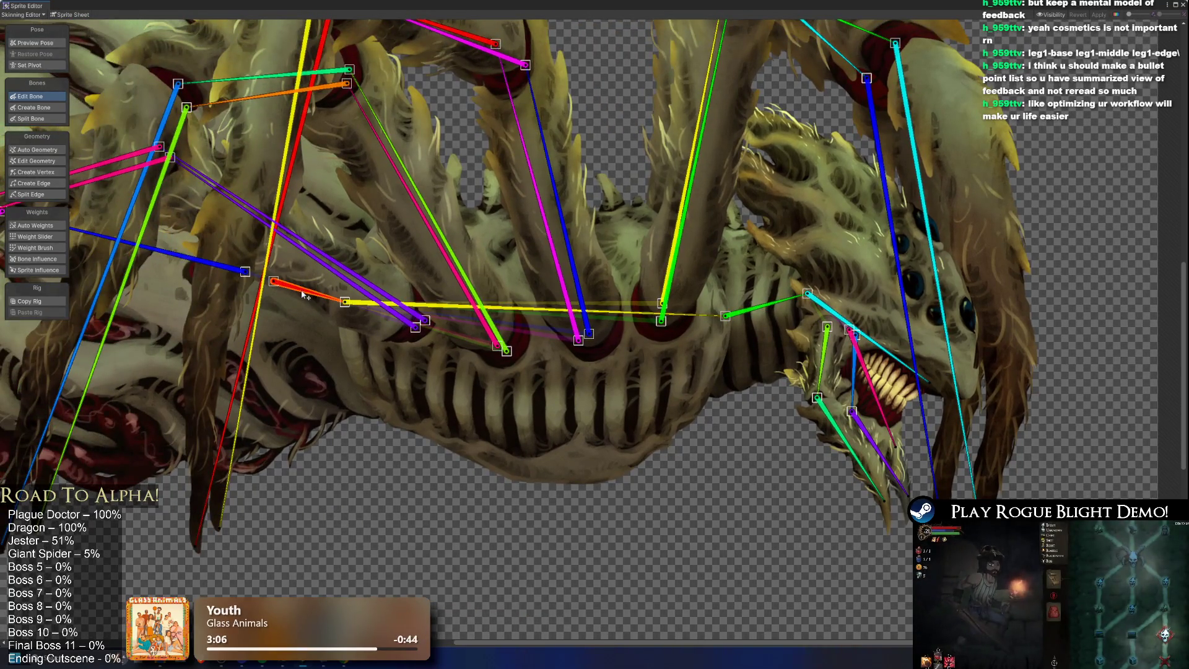
pyautogui.moveTo(309, 291); pyautogui.dragTo(547, 333)
pyautogui.moveTo(447, 302)
pyautogui.mouseDown()
pyautogui.moveTo(543, 339)
pyautogui.moveTo(682, 350)
pyautogui.mouseUp()
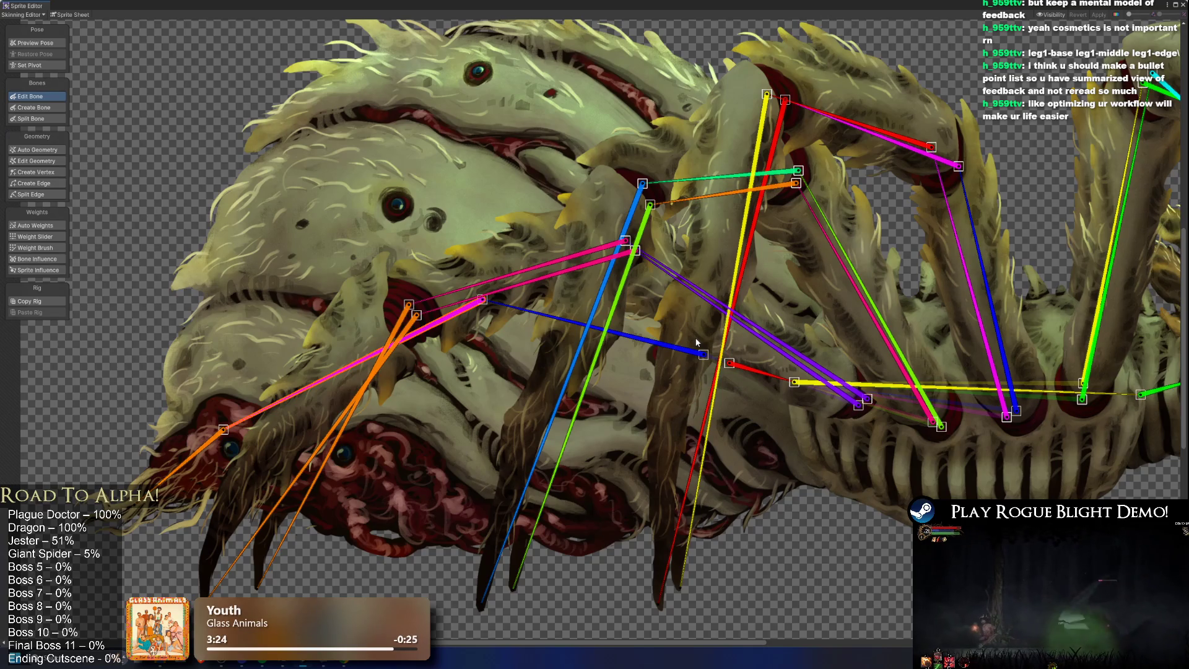
pyautogui.click(629, 346)
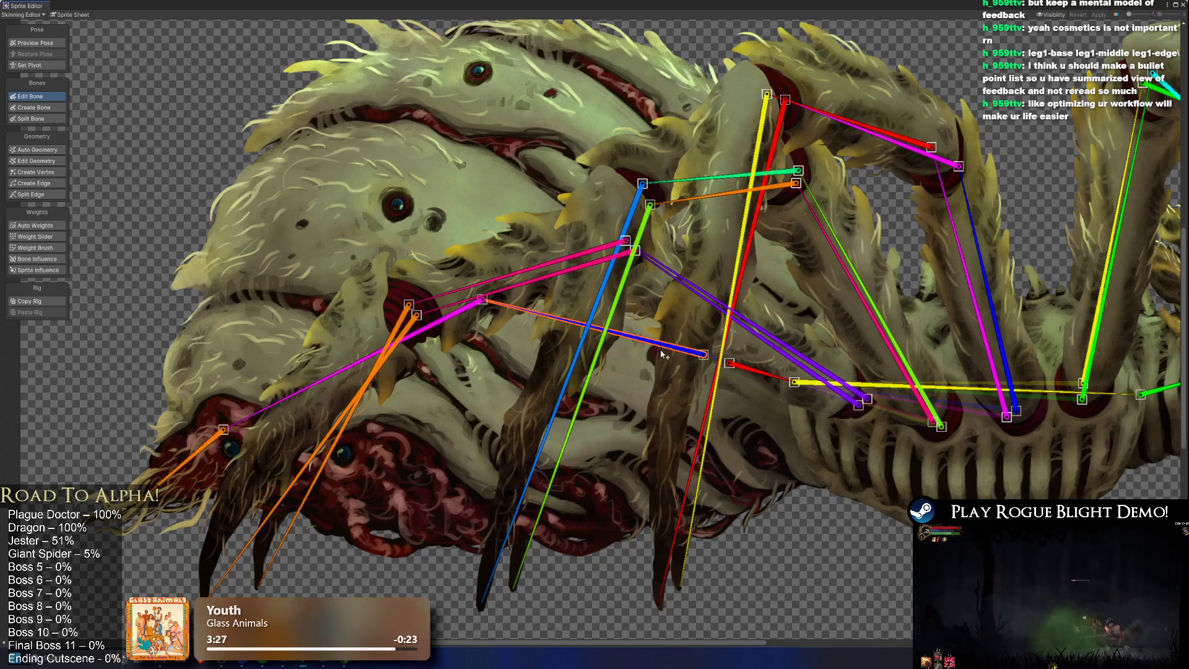
pyautogui.click(769, 379)
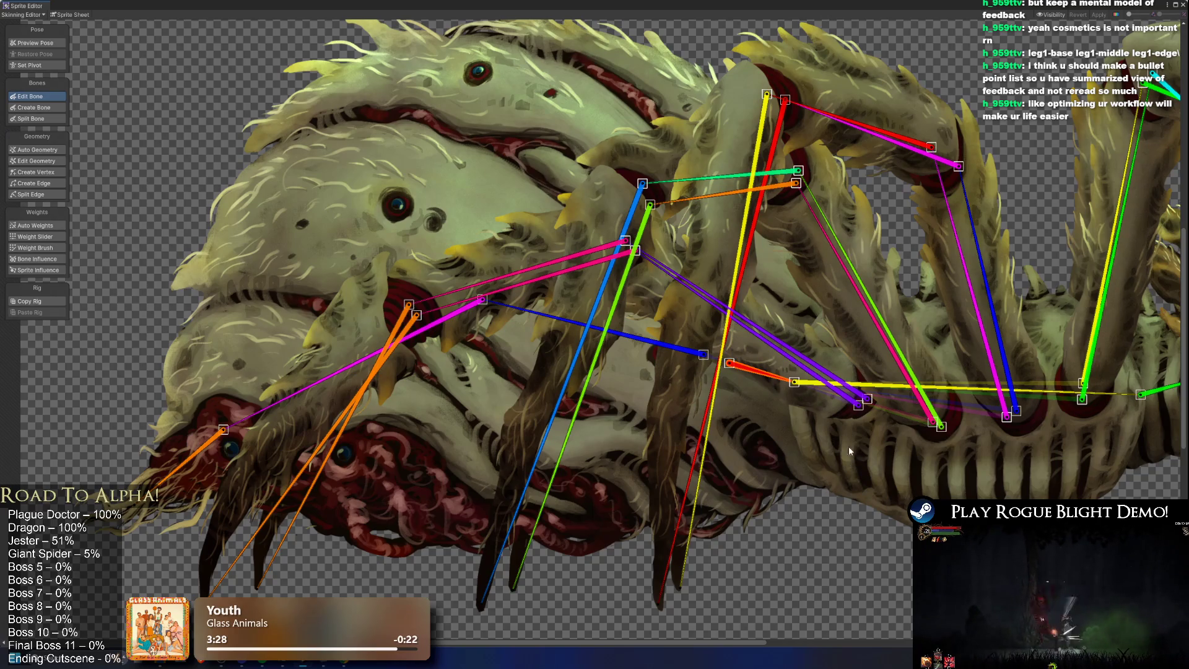
pyautogui.click(664, 345)
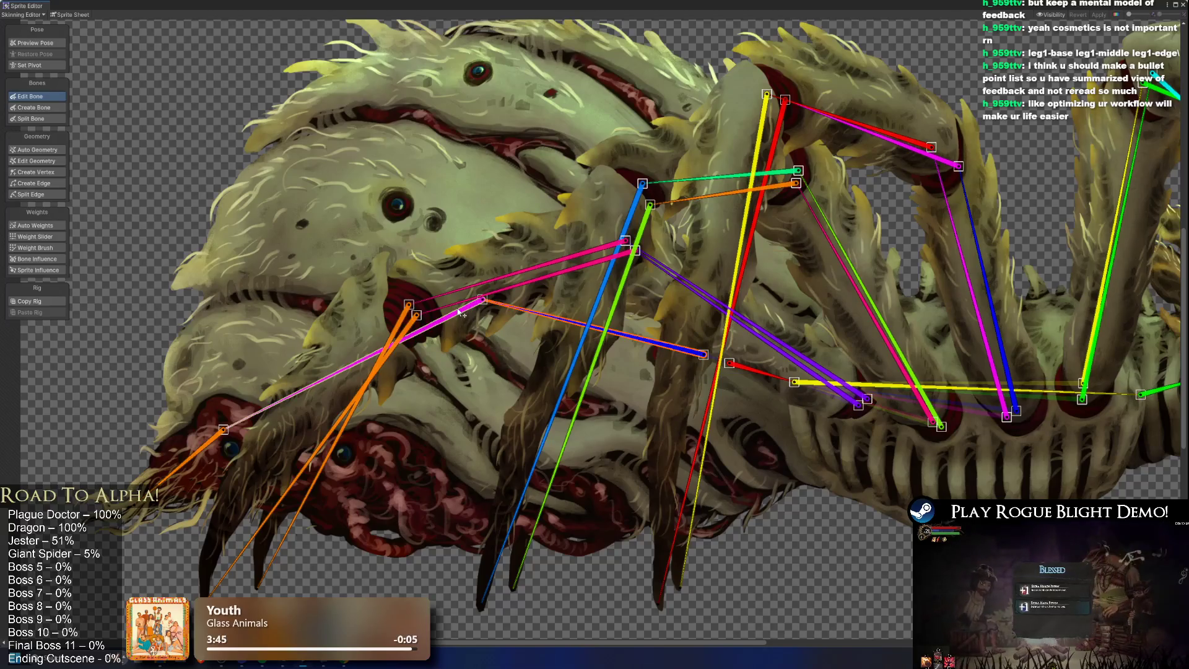
pyautogui.click(433, 323)
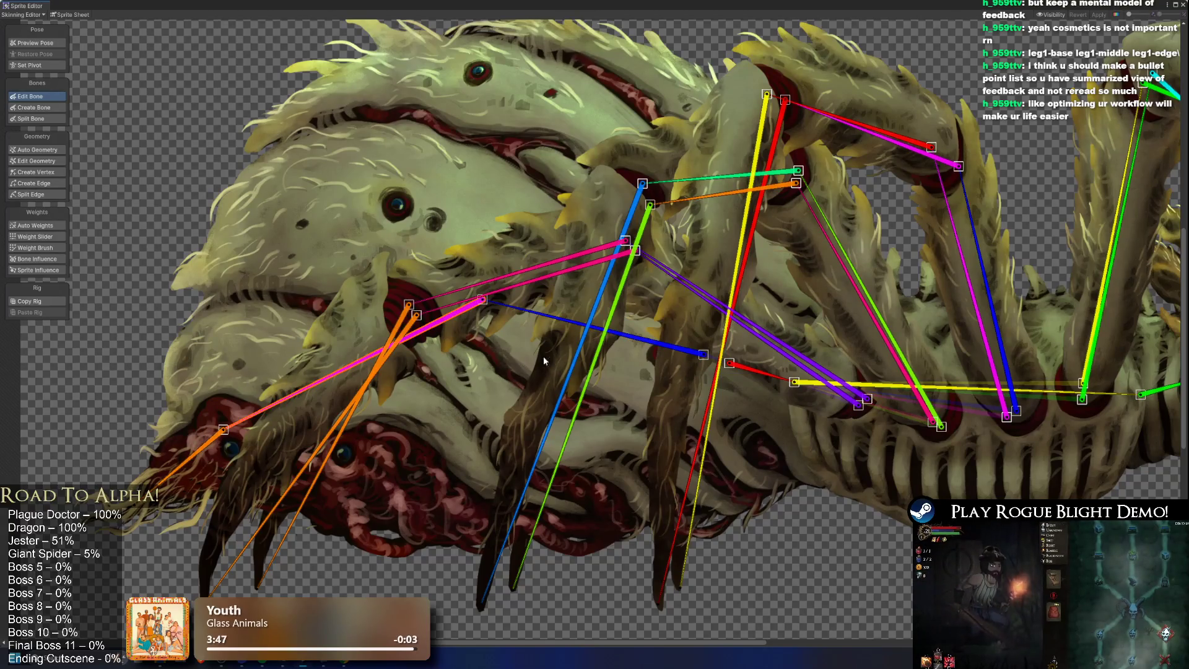
pyautogui.click(644, 344)
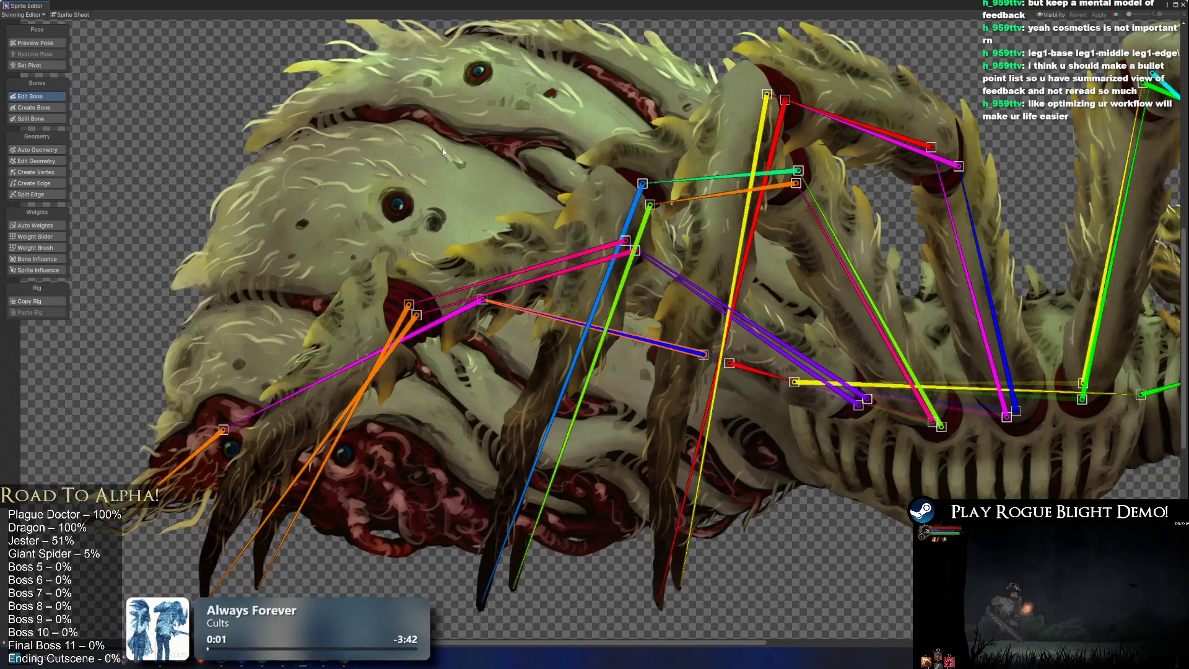
# Step: Inspect the body sprite's mesh, then edit the pink and orange abdomen bones
pyautogui.click(442, 149)
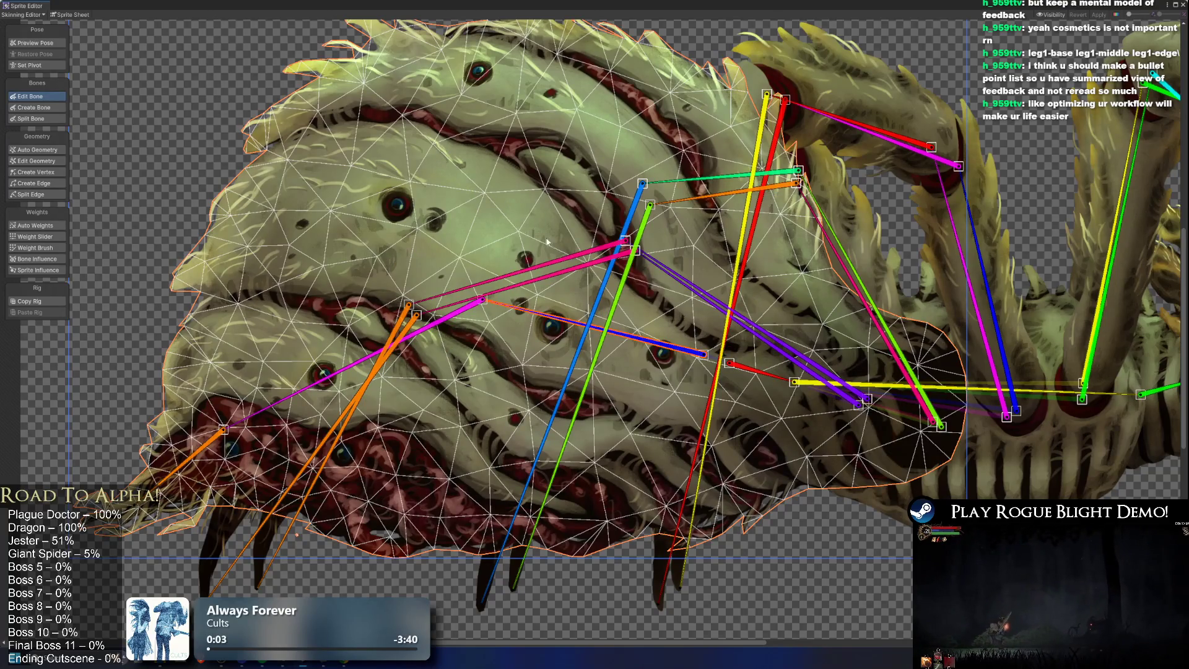
pyautogui.click(629, 596)
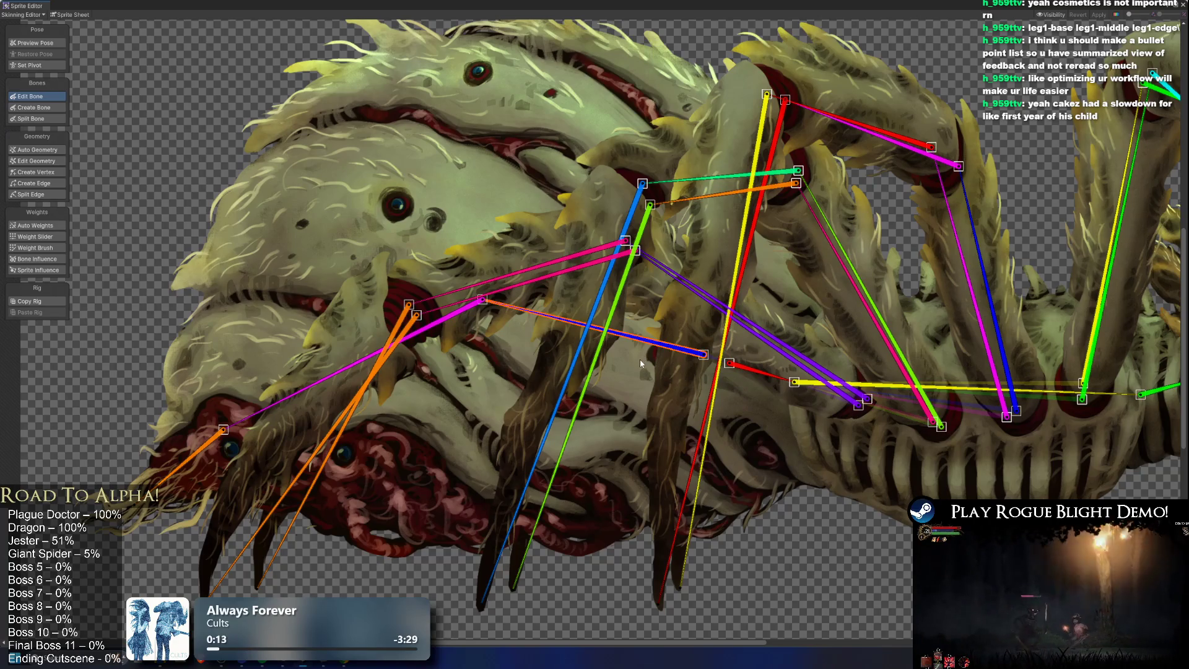
pyautogui.click(451, 326)
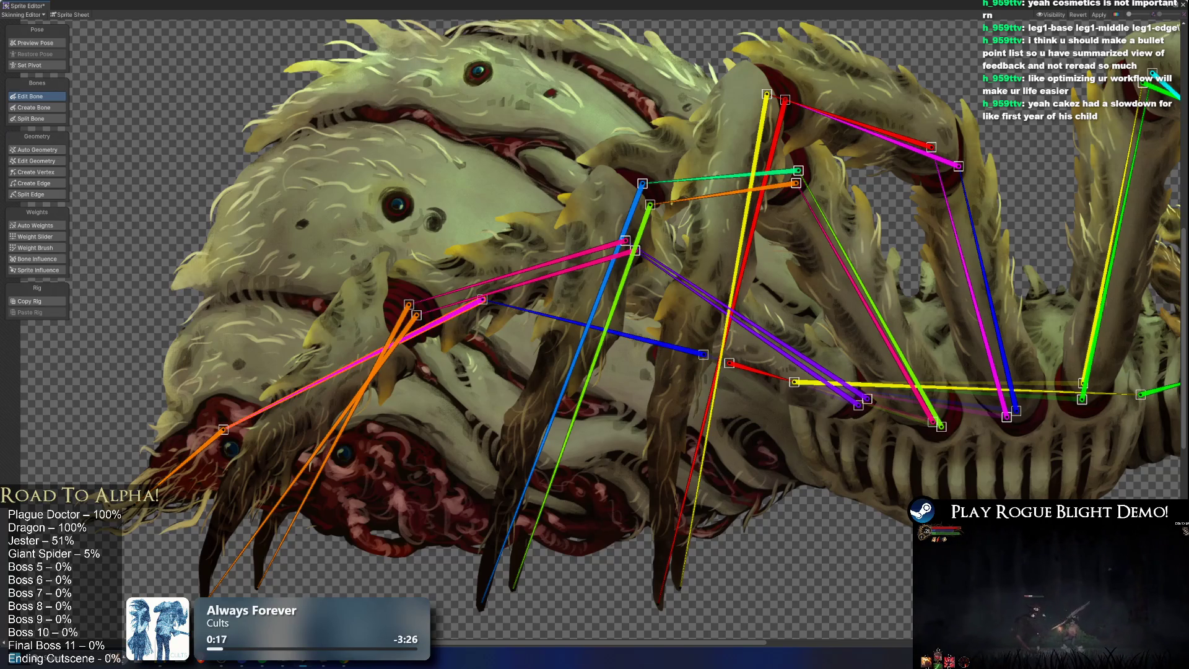
pyautogui.click(195, 461)
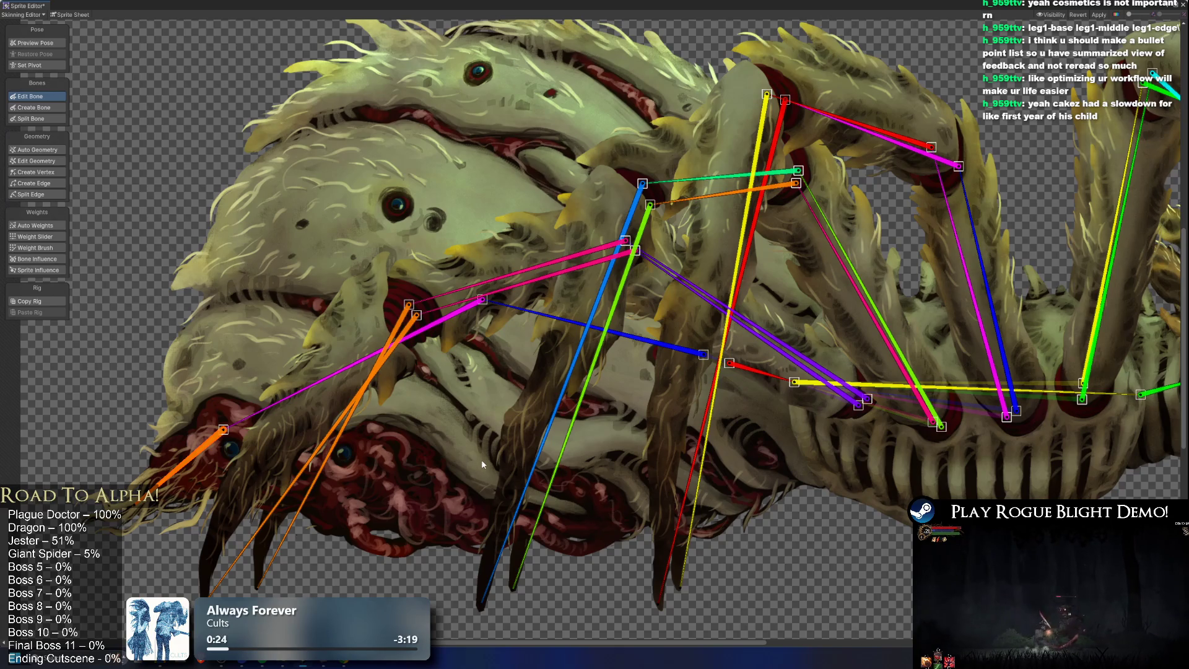
pyautogui.moveTo(333, 404)
pyautogui.mouseDown()
pyautogui.moveTo(70, 409)
pyautogui.moveTo(62, 391)
pyautogui.mouseUp()
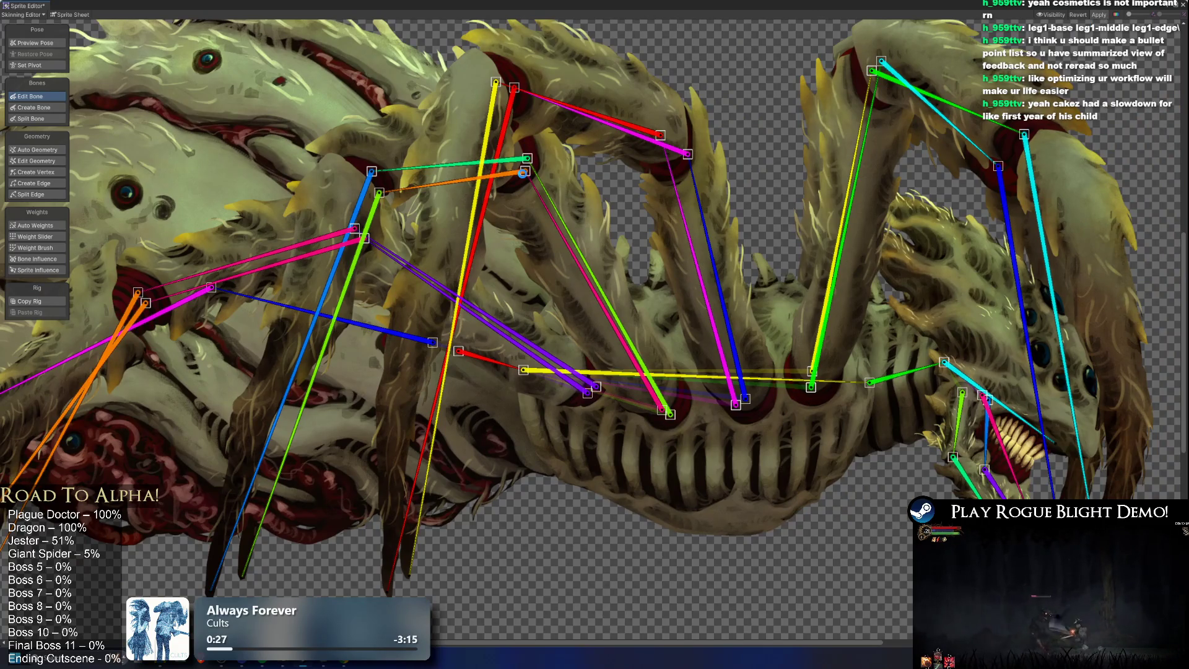
pyautogui.hotkey('ctrl', 's')
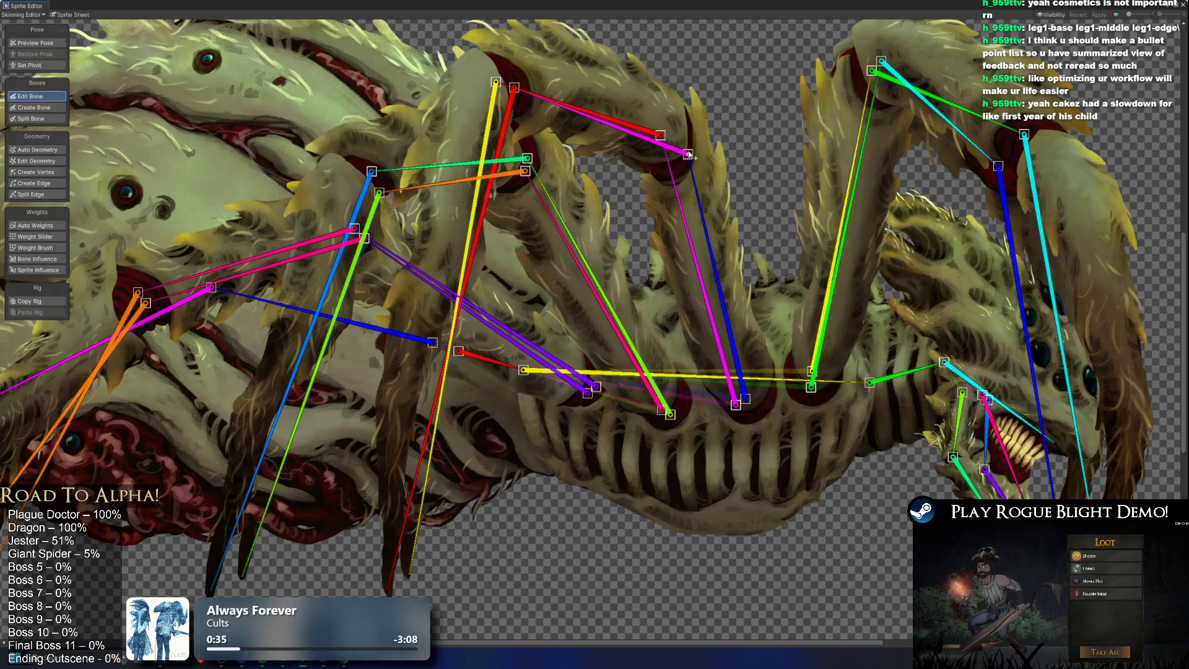
pyautogui.moveTo(585, 220); pyautogui.dragTo(611, 292)
pyautogui.scroll(-5, 611, 293)
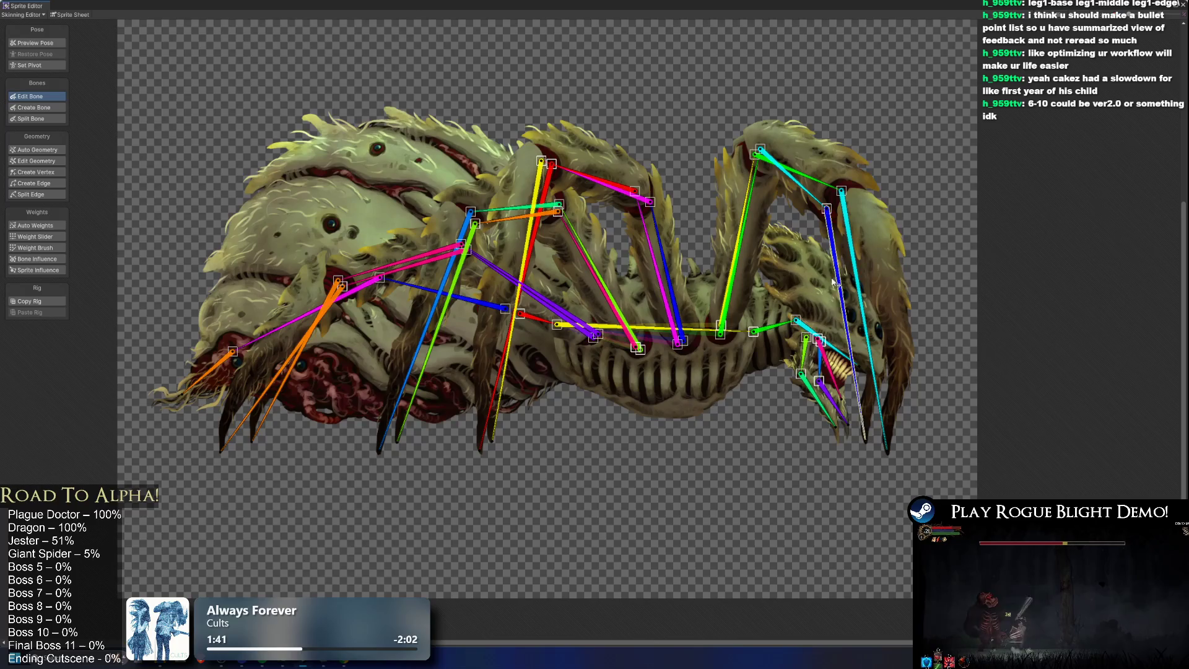
pyautogui.click(757, 270)
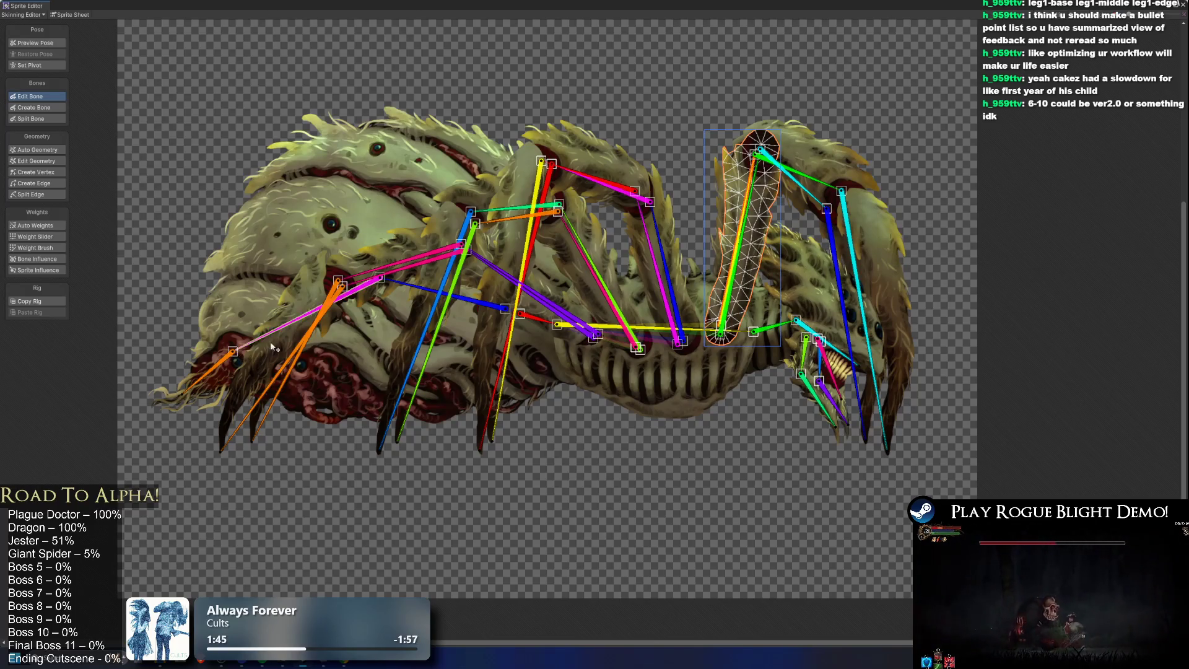
pyautogui.scroll(2, 630, 232)
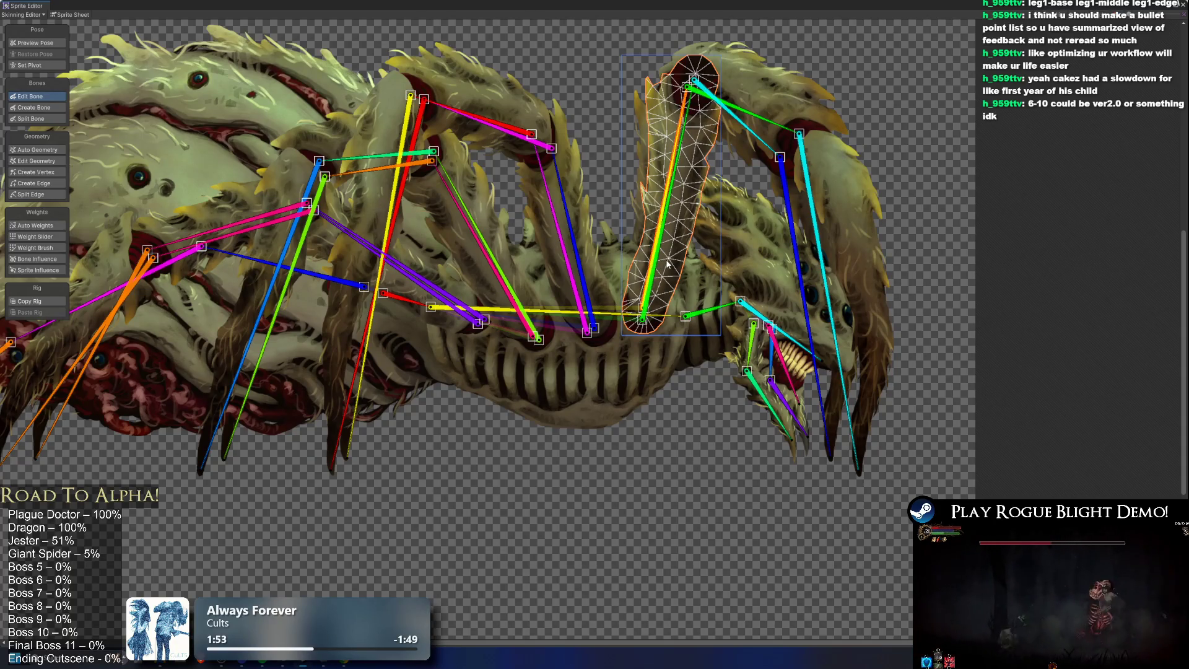
pyautogui.moveTo(509, 81); pyautogui.dragTo(529, 148)
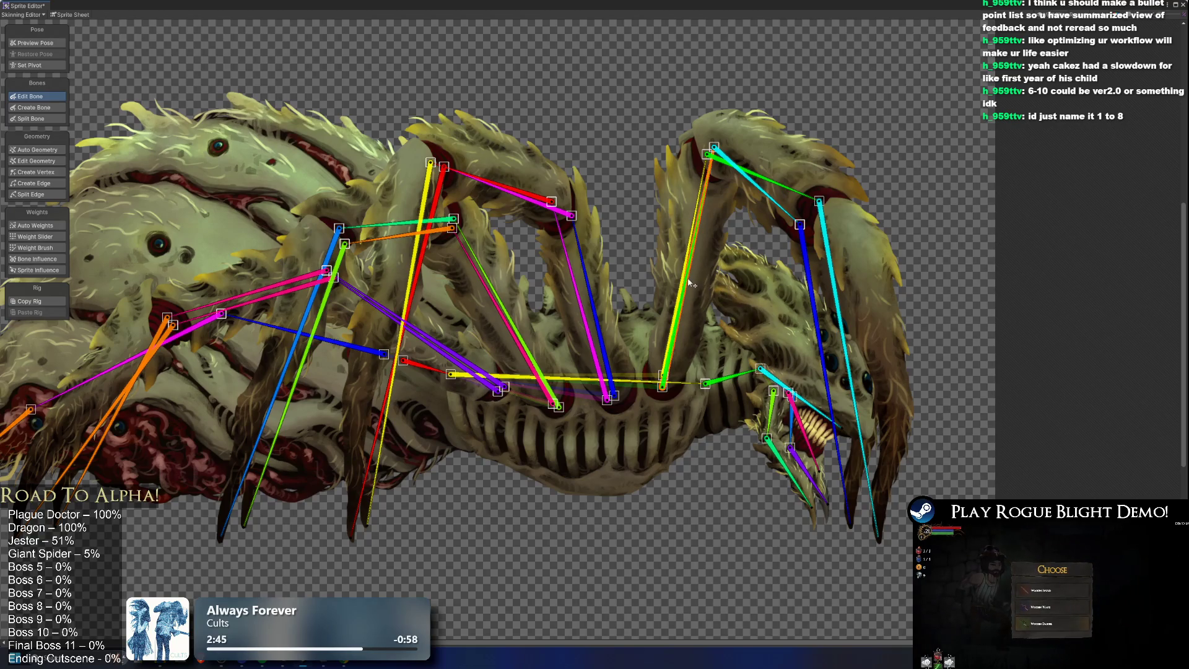
pyautogui.scroll(5, 693, 283)
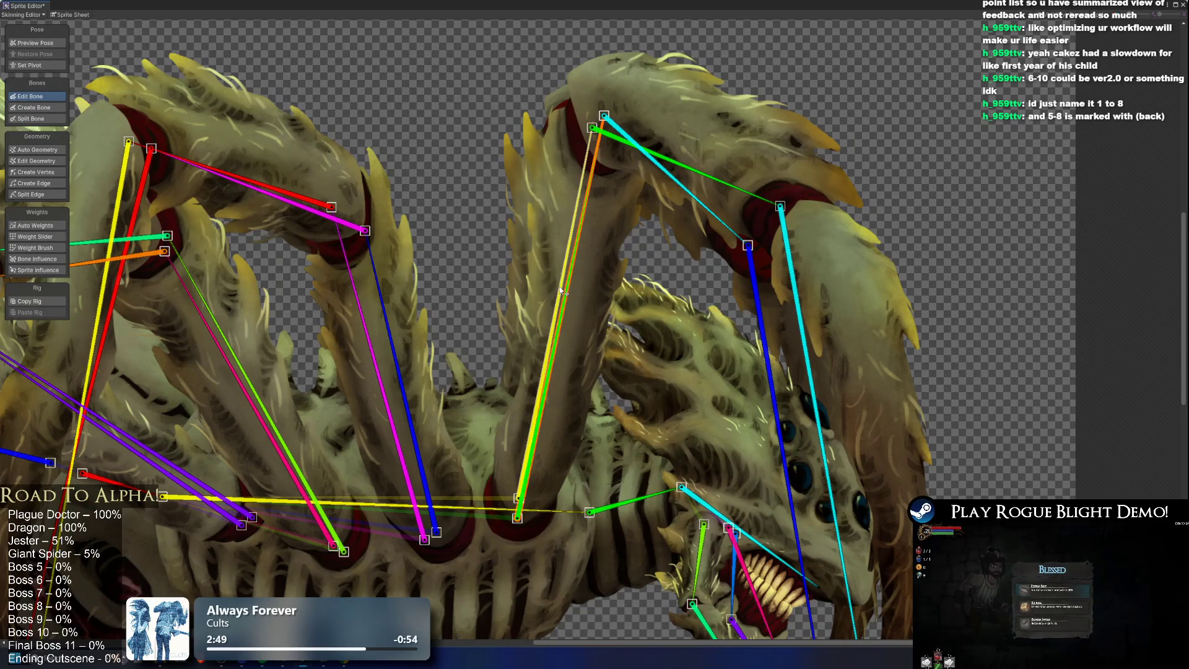
pyautogui.click(565, 289)
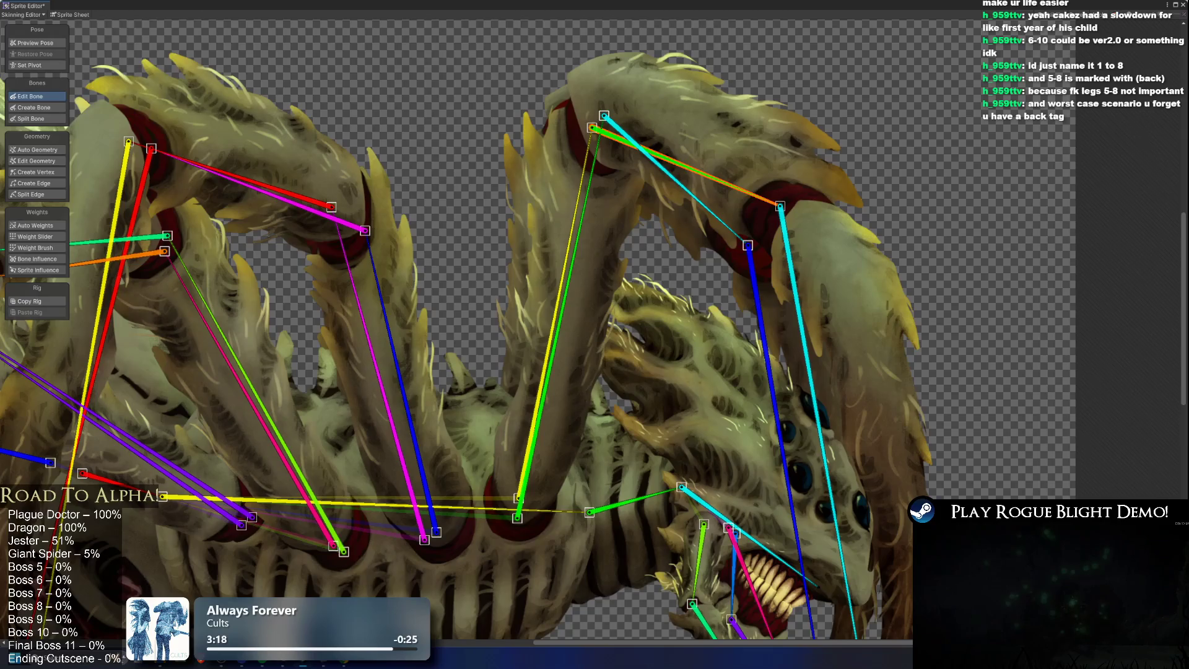
pyautogui.click(713, 220)
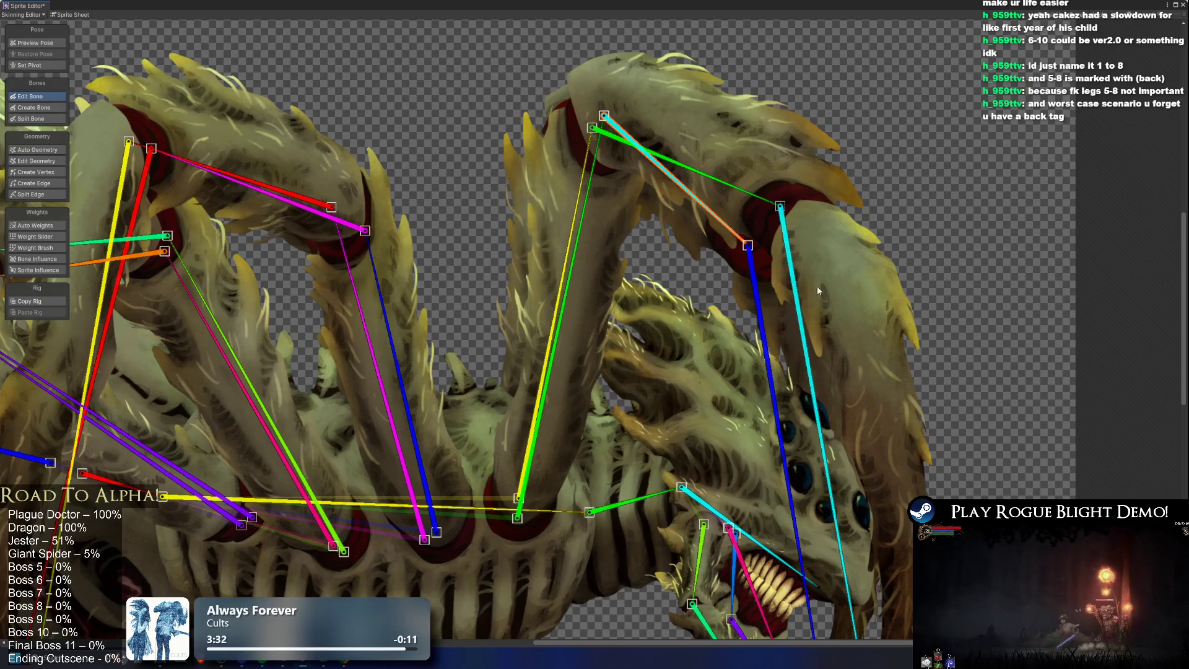
pyautogui.moveTo(816, 285); pyautogui.dragTo(708, 164)
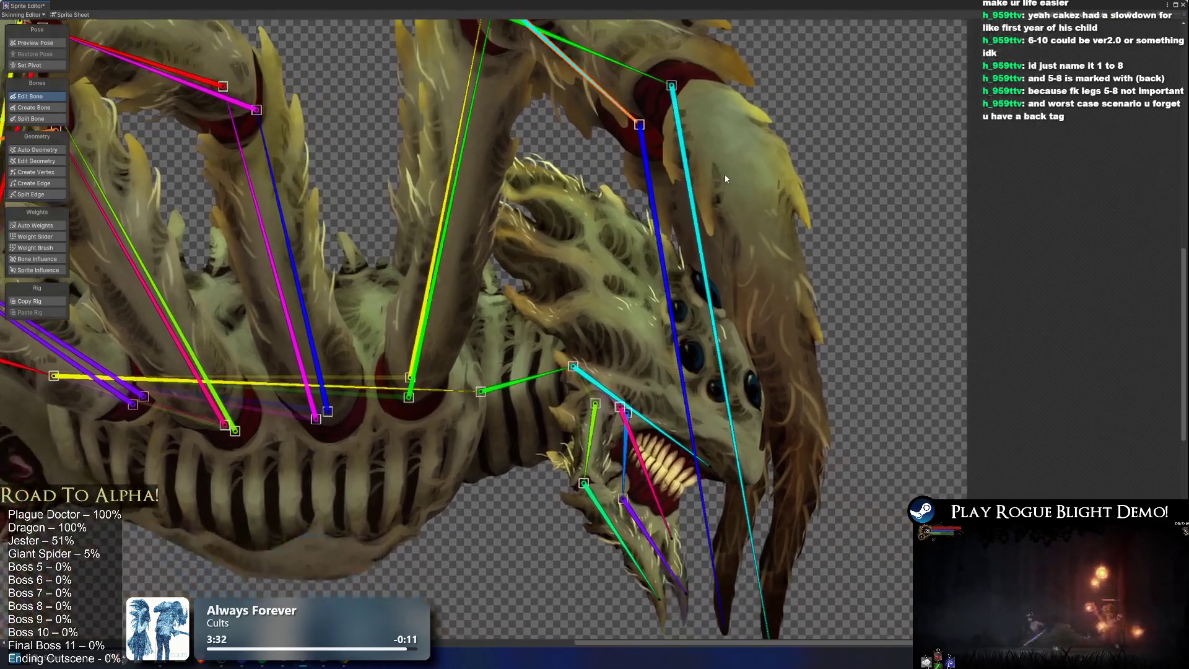
pyautogui.click(650, 194)
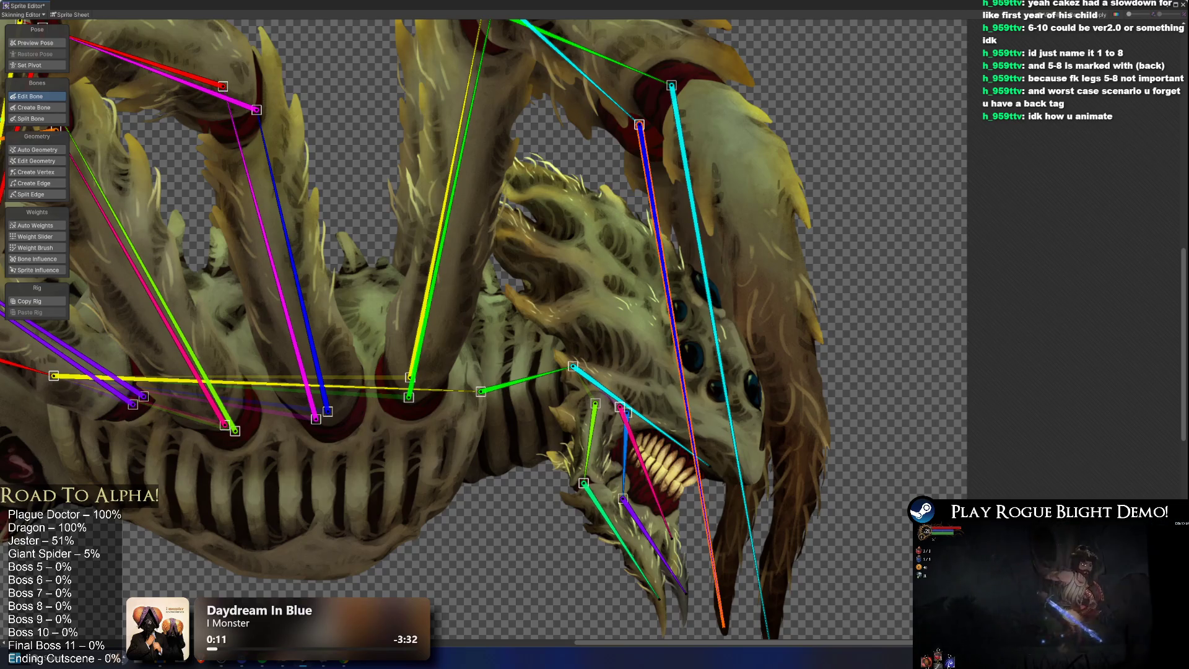
pyautogui.click(713, 314)
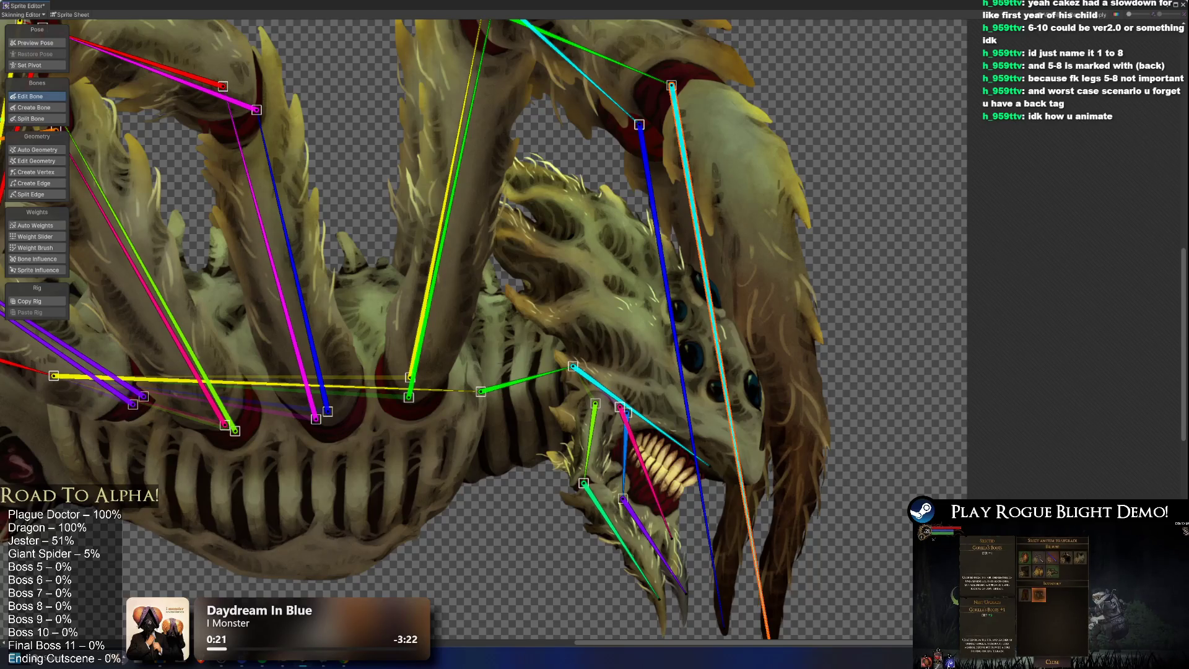
pyautogui.scroll(-2, 470, 251)
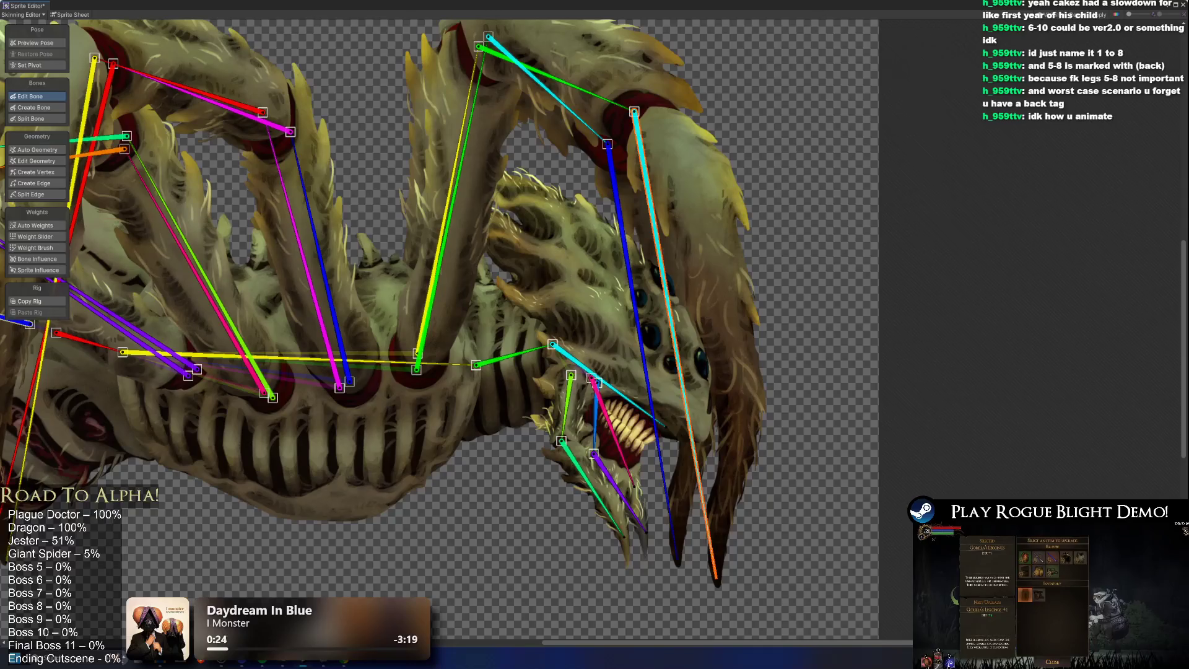
pyautogui.scroll(-2, 530, 295)
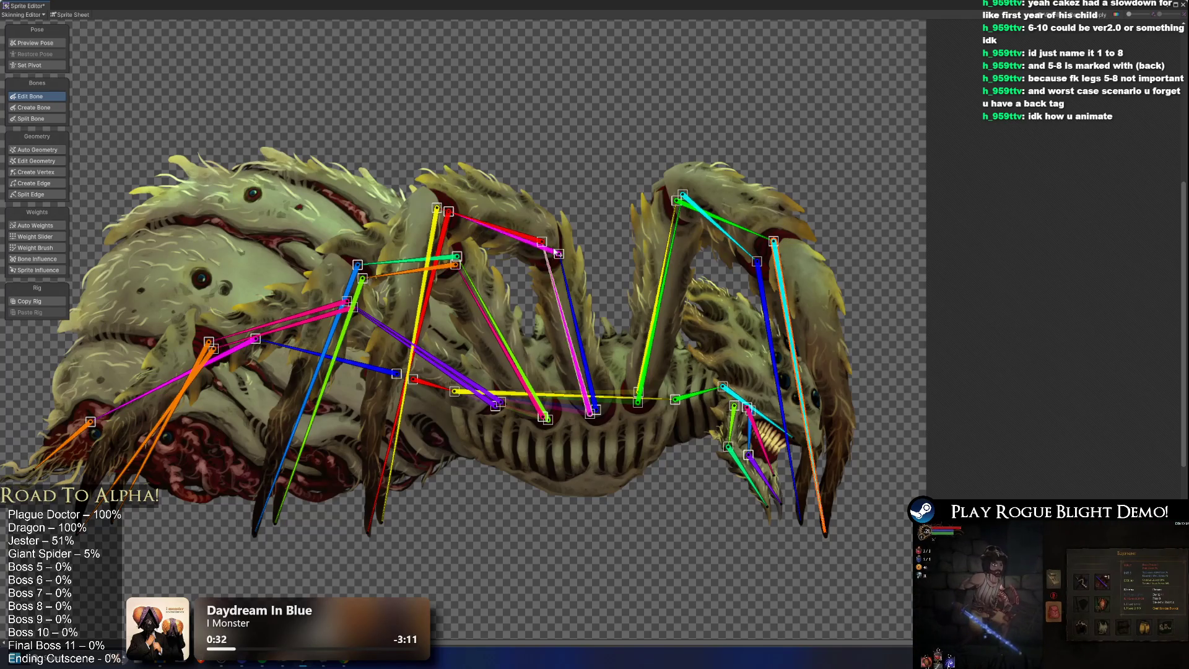
pyautogui.scroll(3, 470, 390)
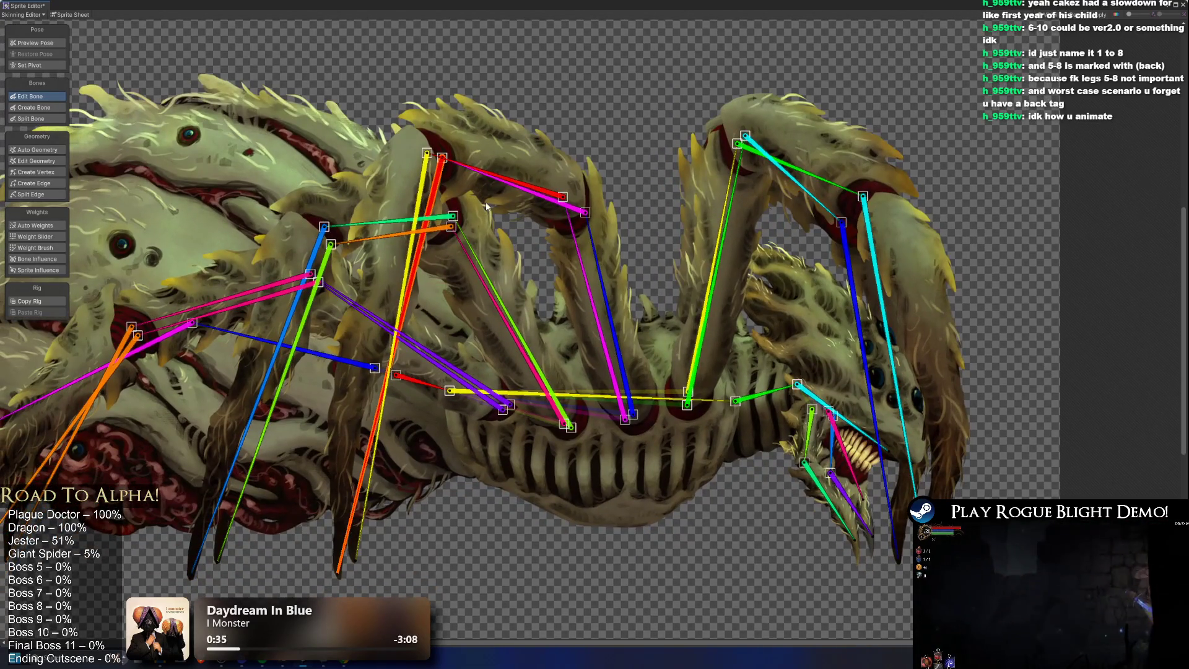
pyautogui.scroll(1, 498, 192)
pyautogui.scroll(2, 498, 192)
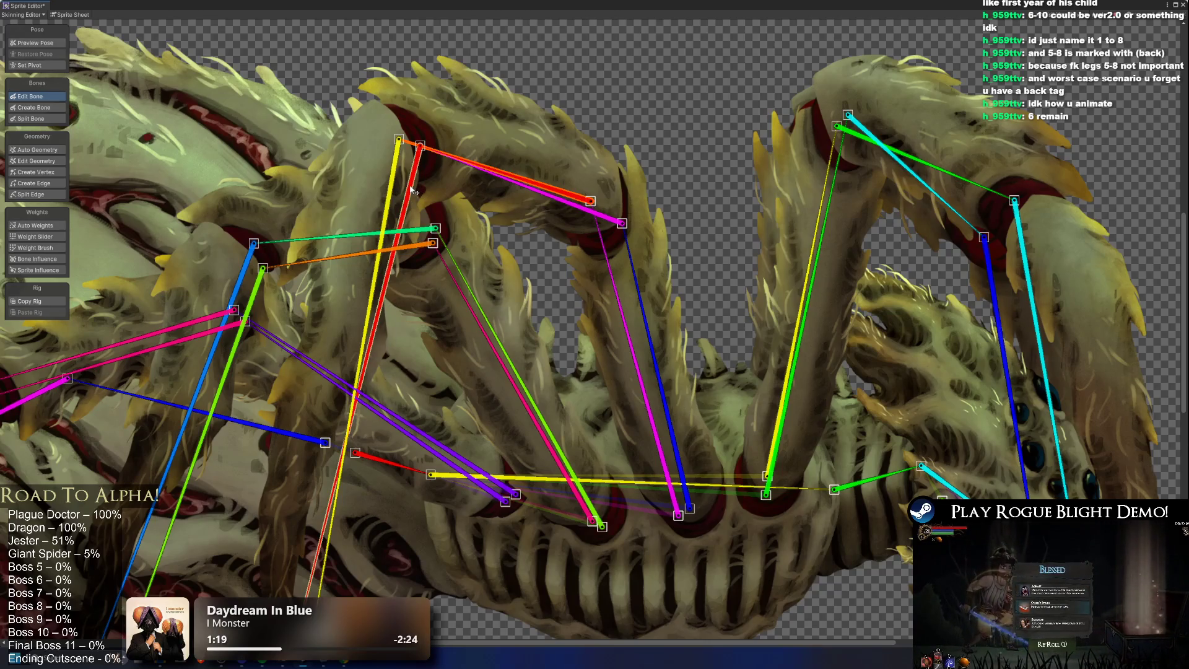
pyautogui.click(391, 186)
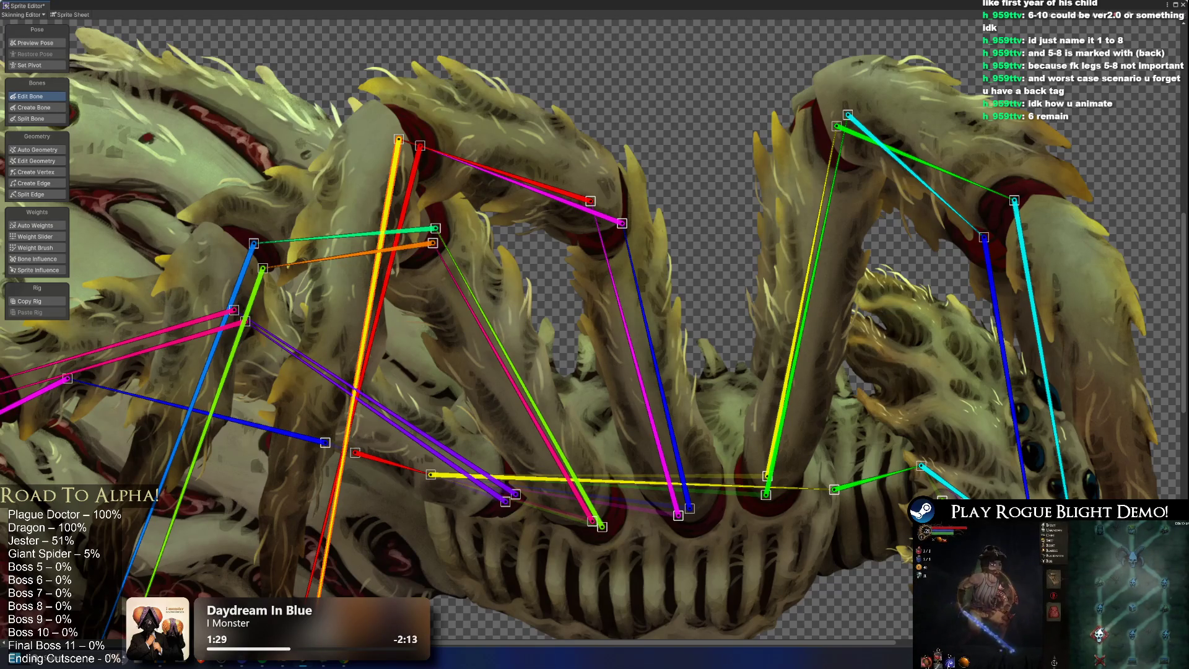
pyautogui.click(409, 201)
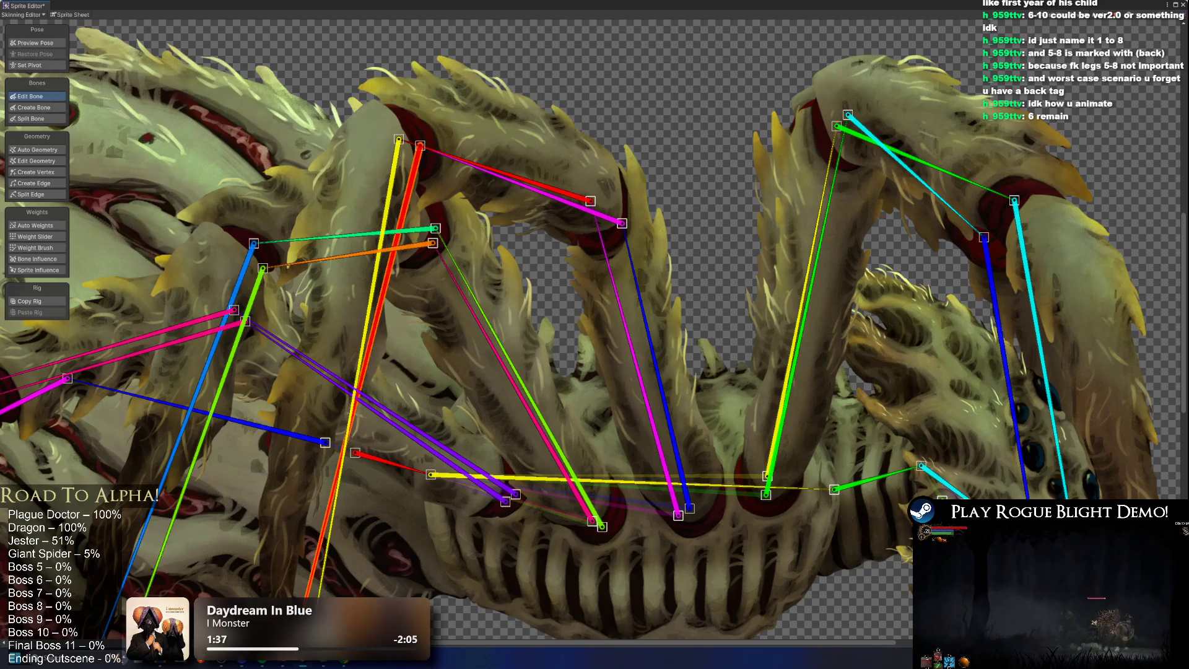
pyautogui.scroll(-5, 544, 336)
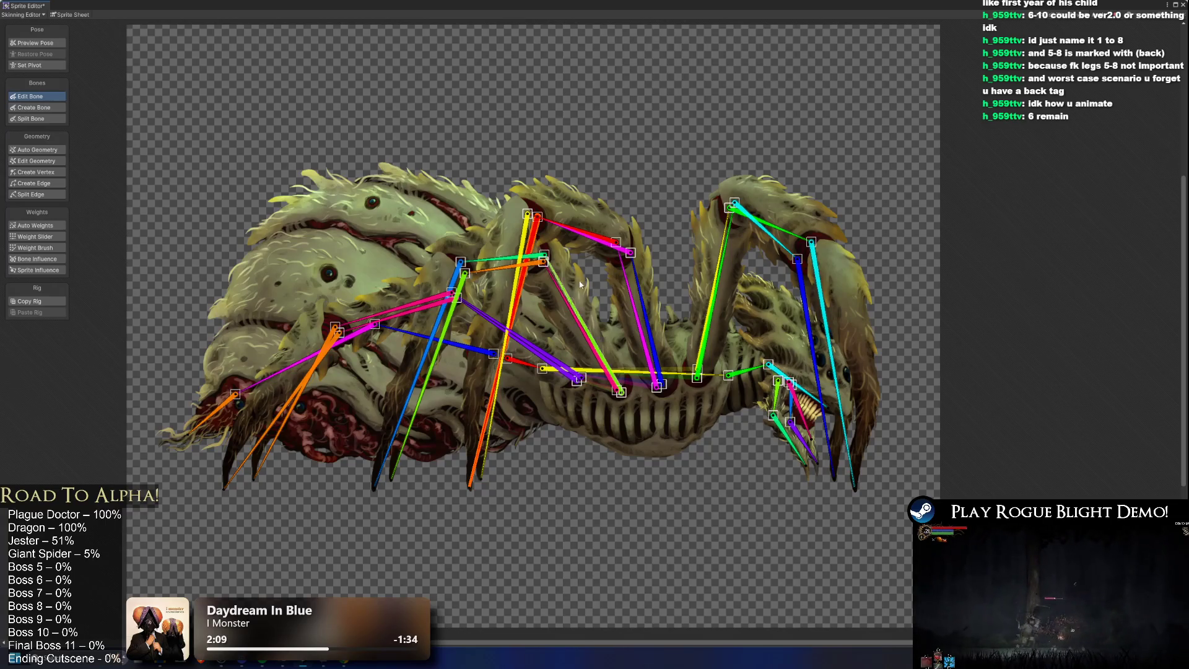
pyautogui.scroll(1, 698, 284)
pyautogui.scroll(2, 539, 327)
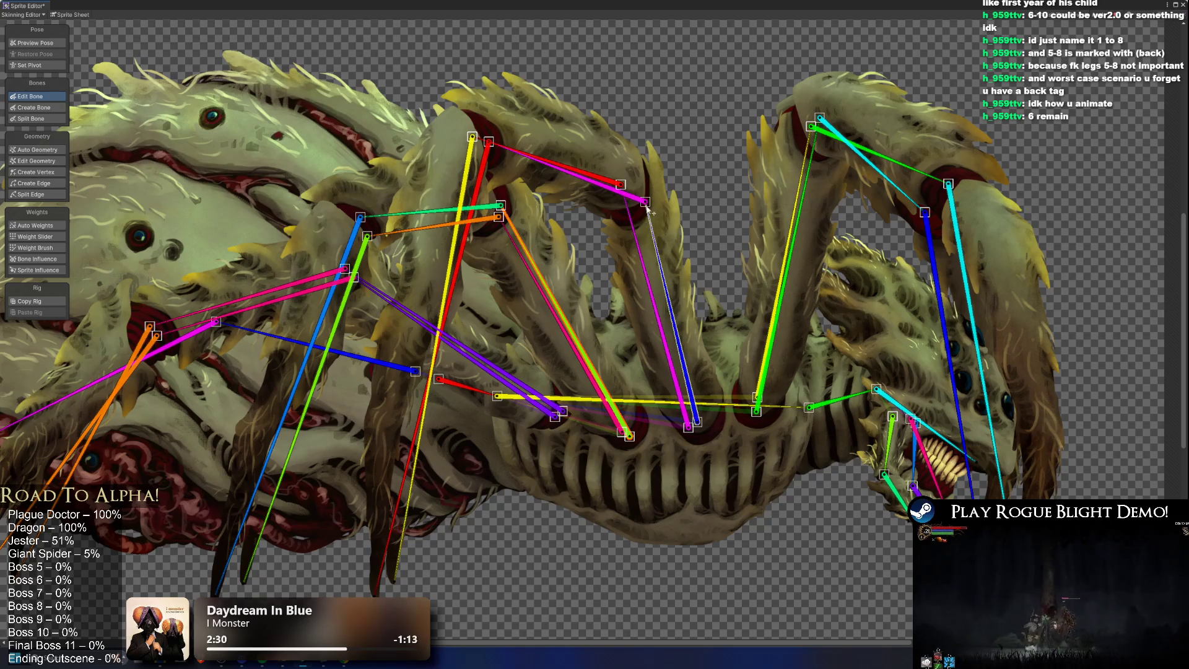
pyautogui.click(489, 209)
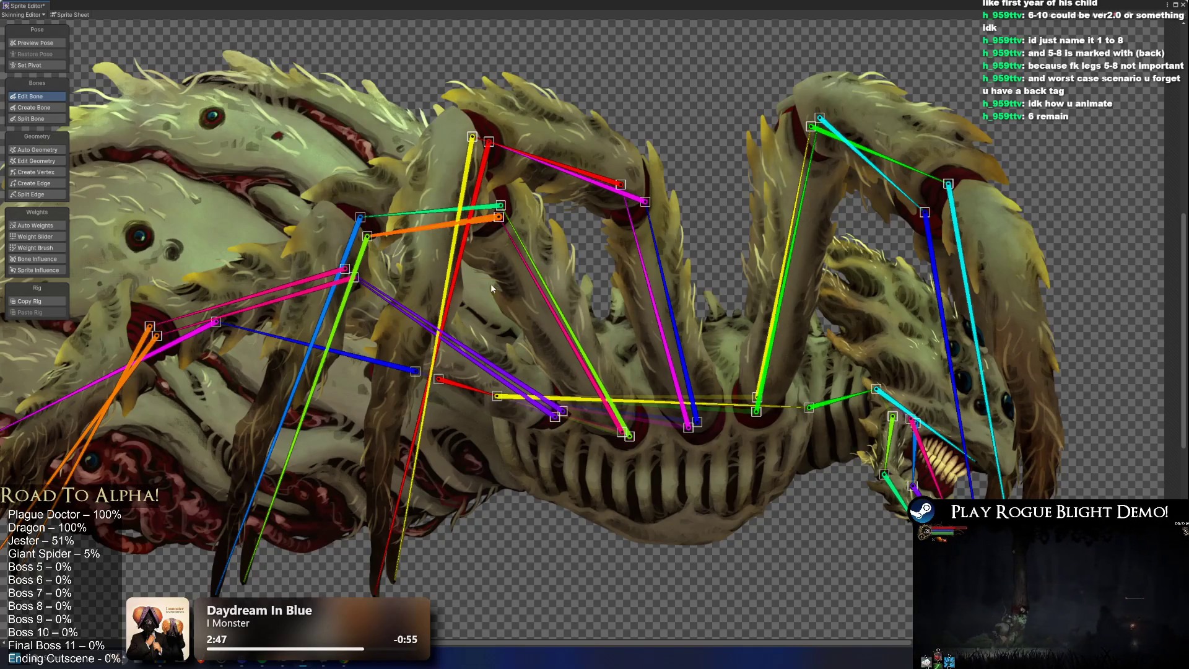
pyautogui.click(370, 255)
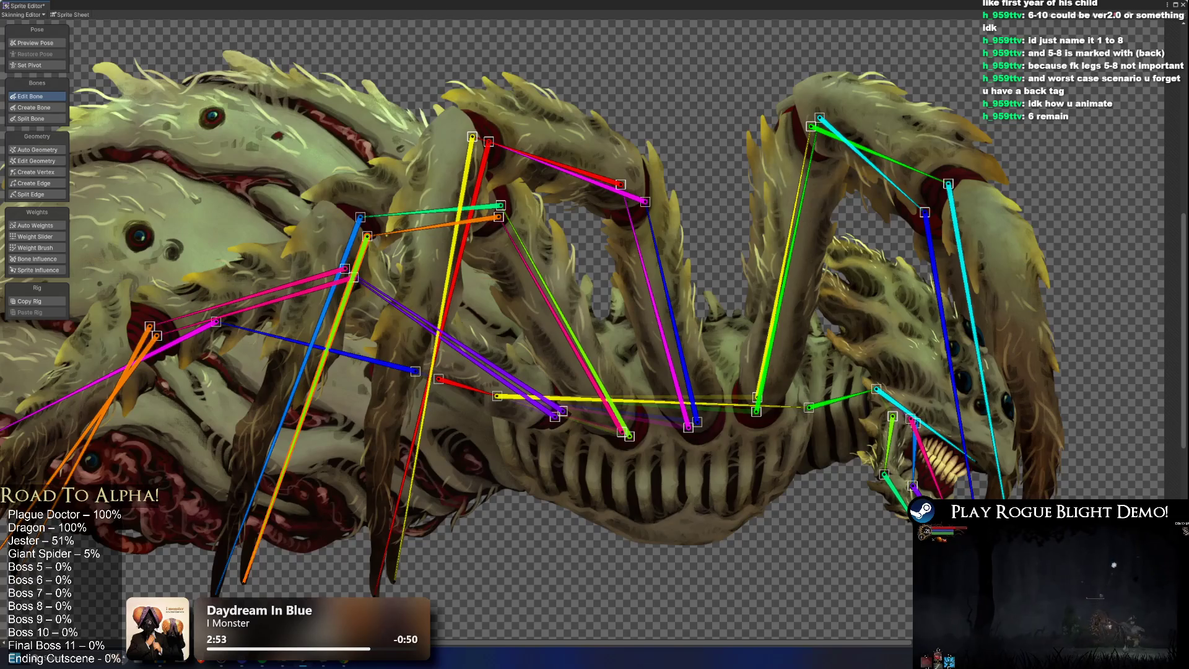
pyautogui.click(352, 243)
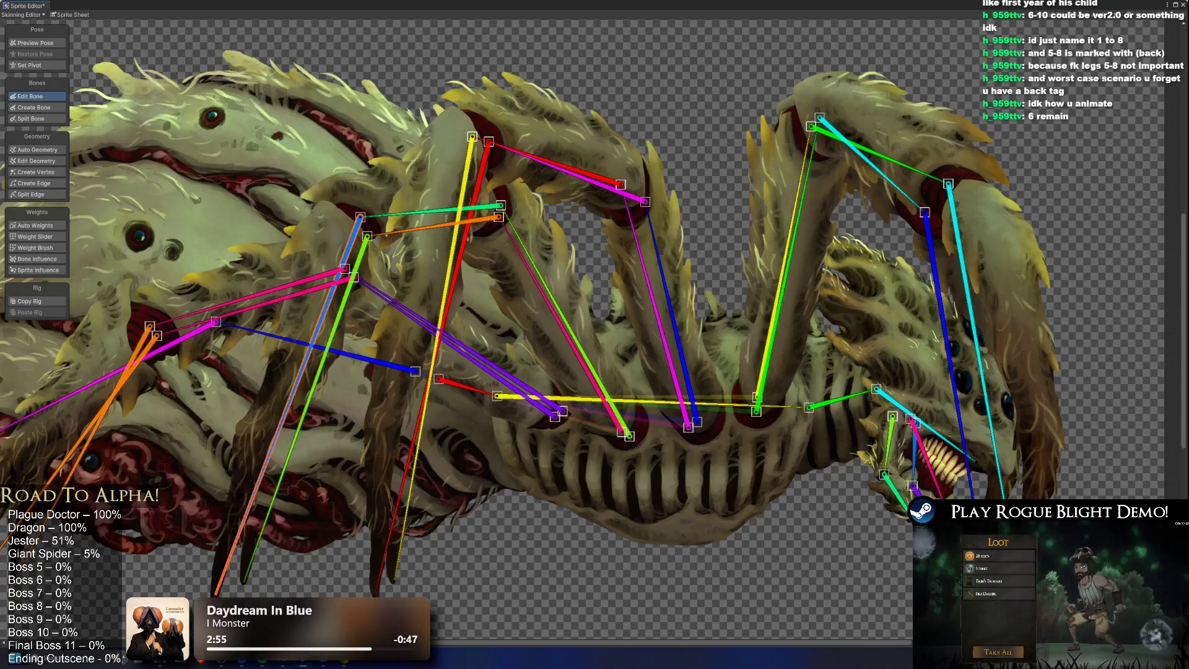
pyautogui.click(327, 350)
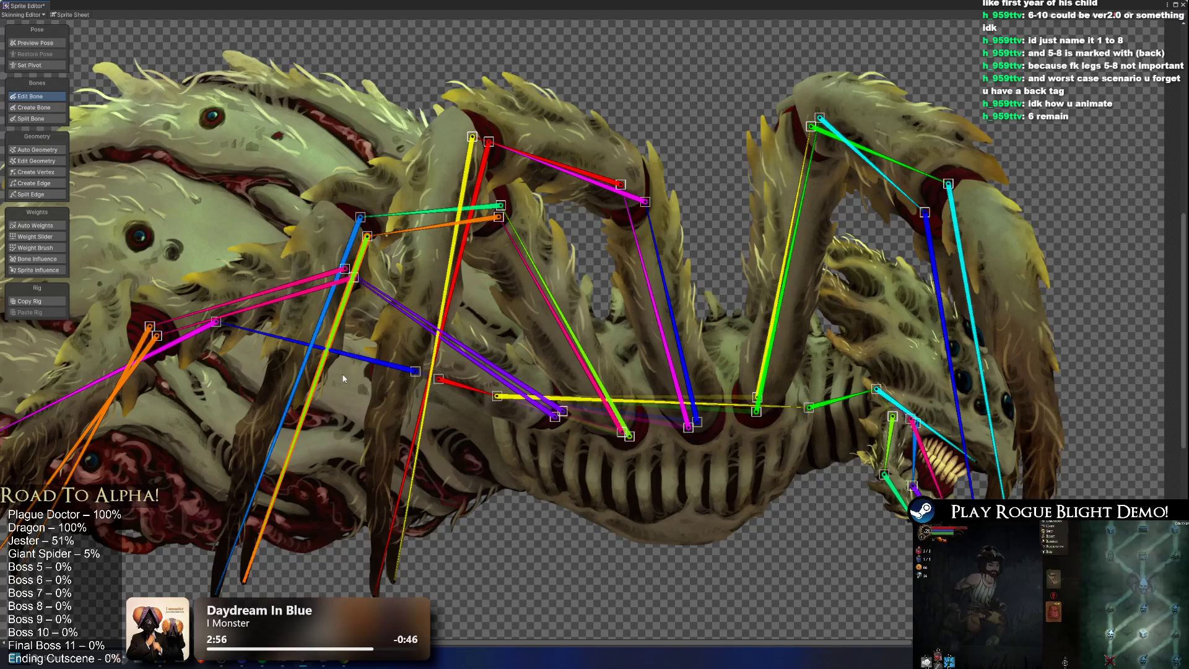
pyautogui.click(301, 372)
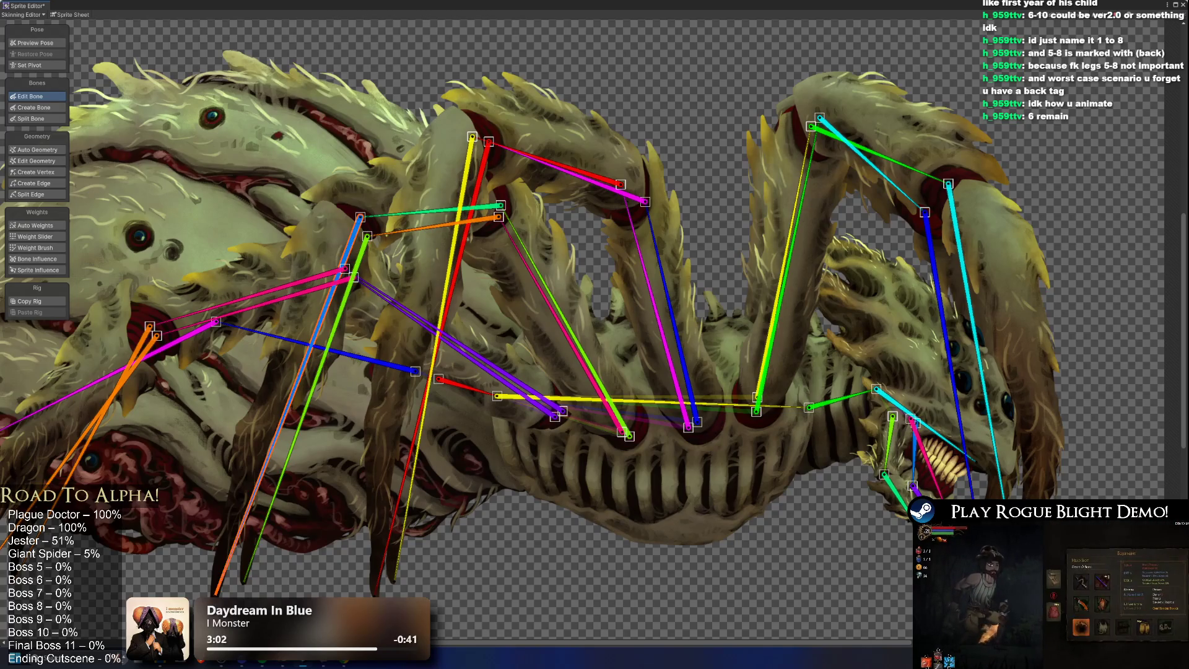
pyautogui.click(401, 222)
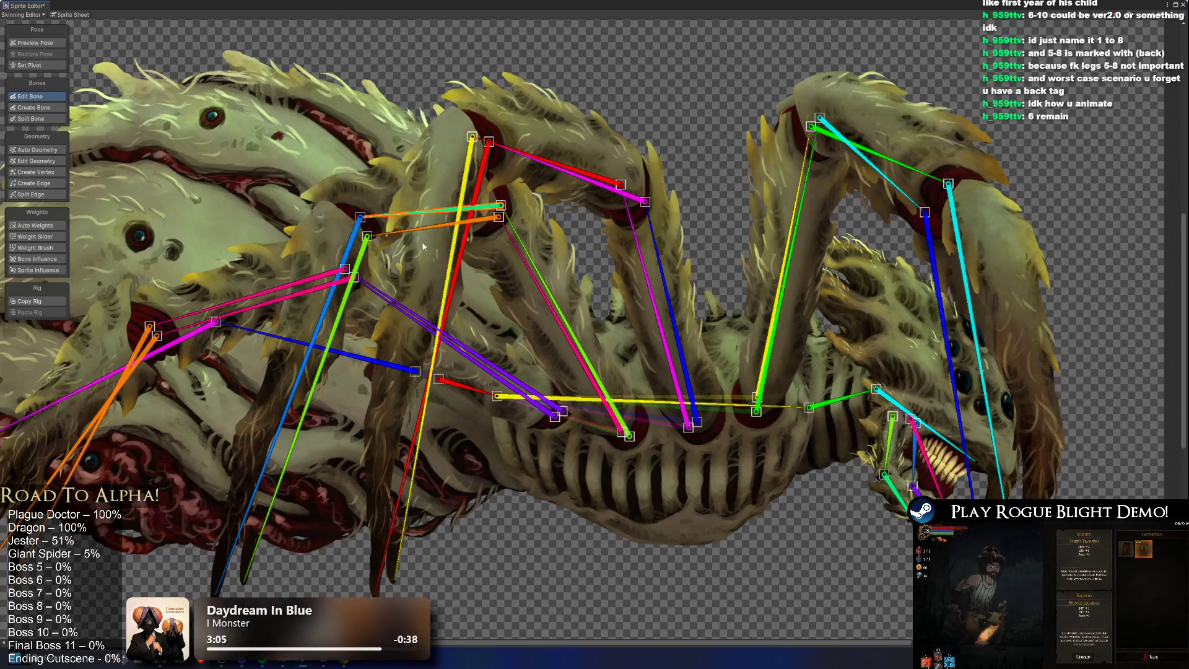
pyautogui.click(315, 368)
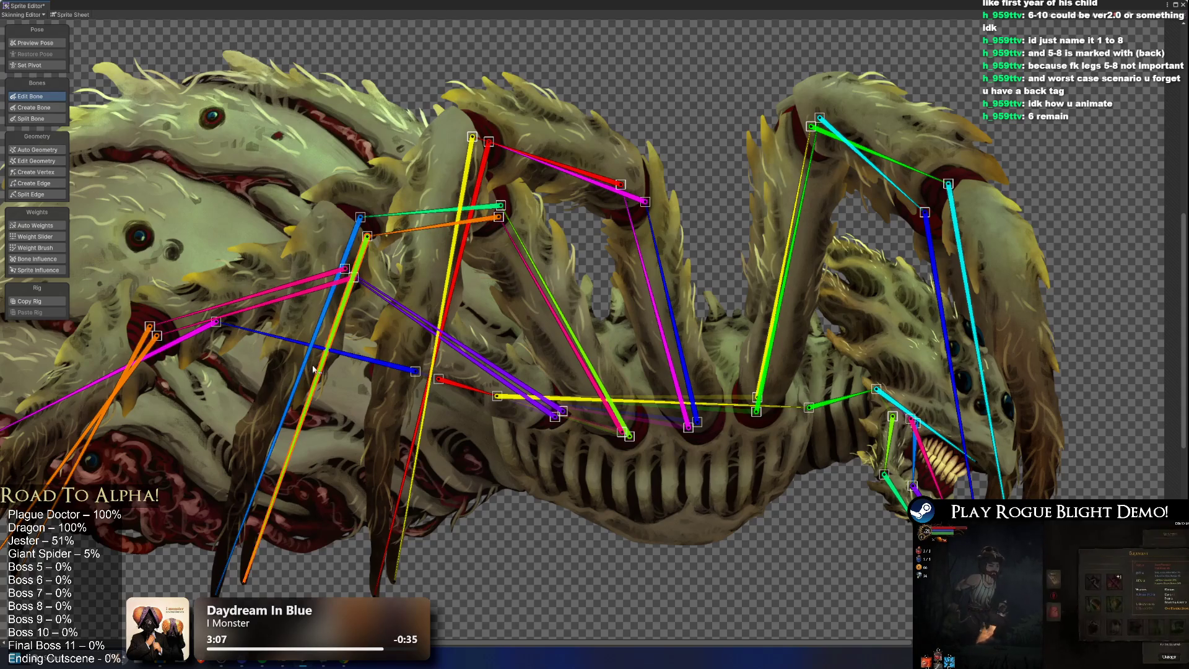
pyautogui.scroll(-3, 733, 281)
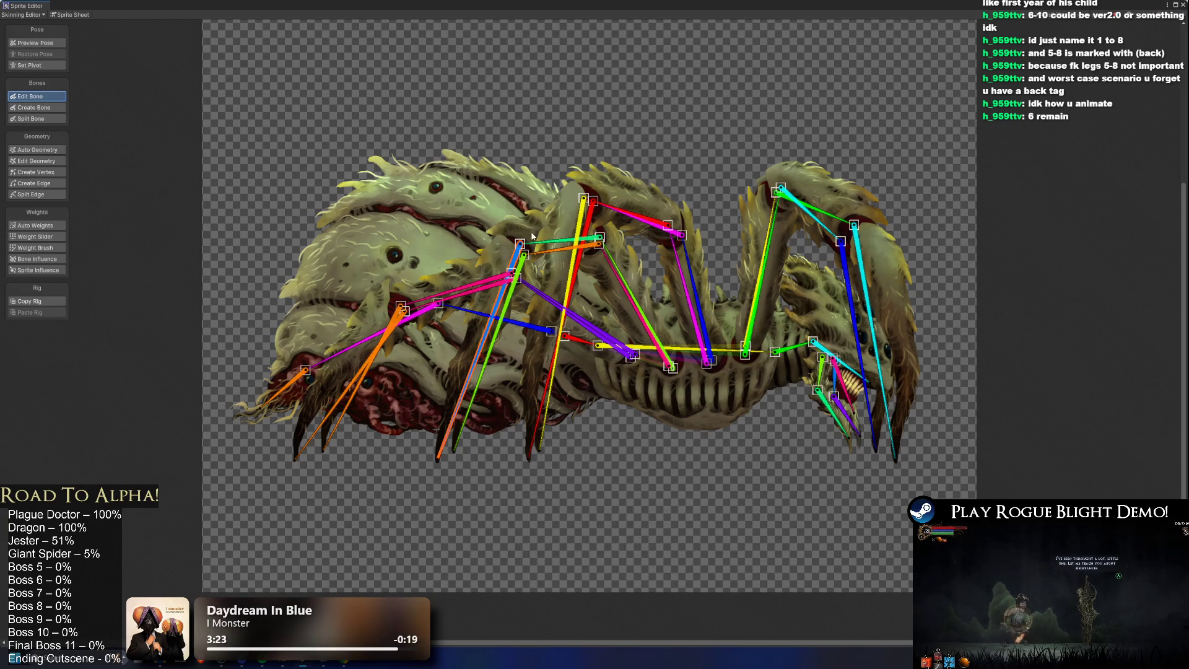
pyautogui.scroll(1, 545, 240)
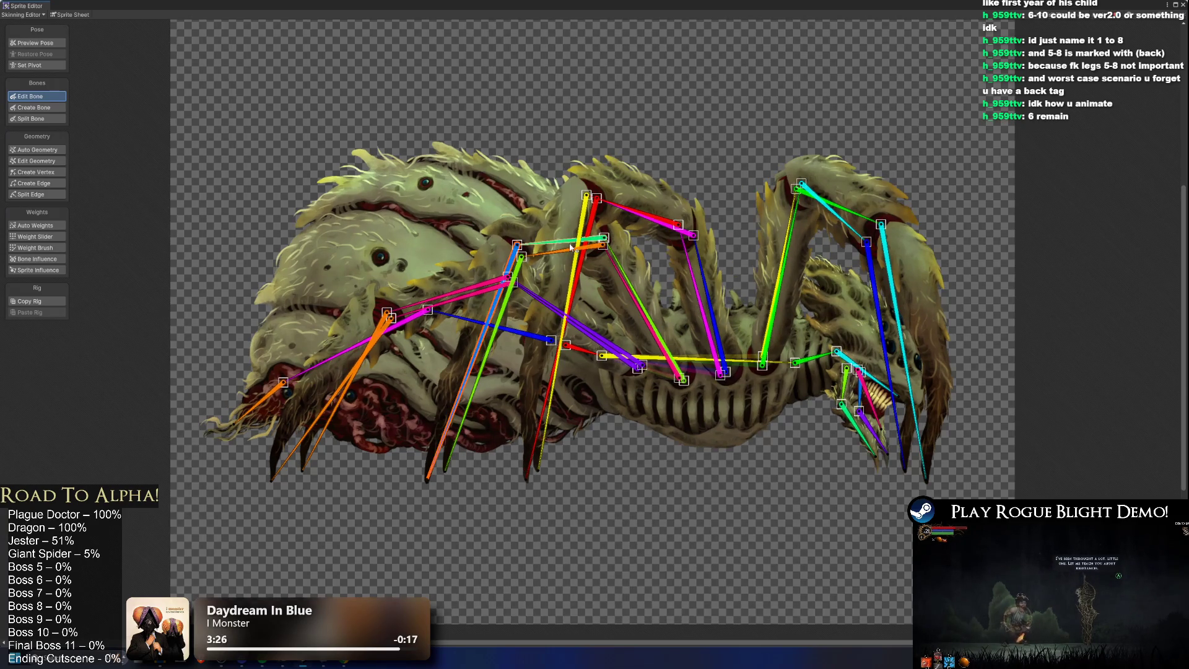